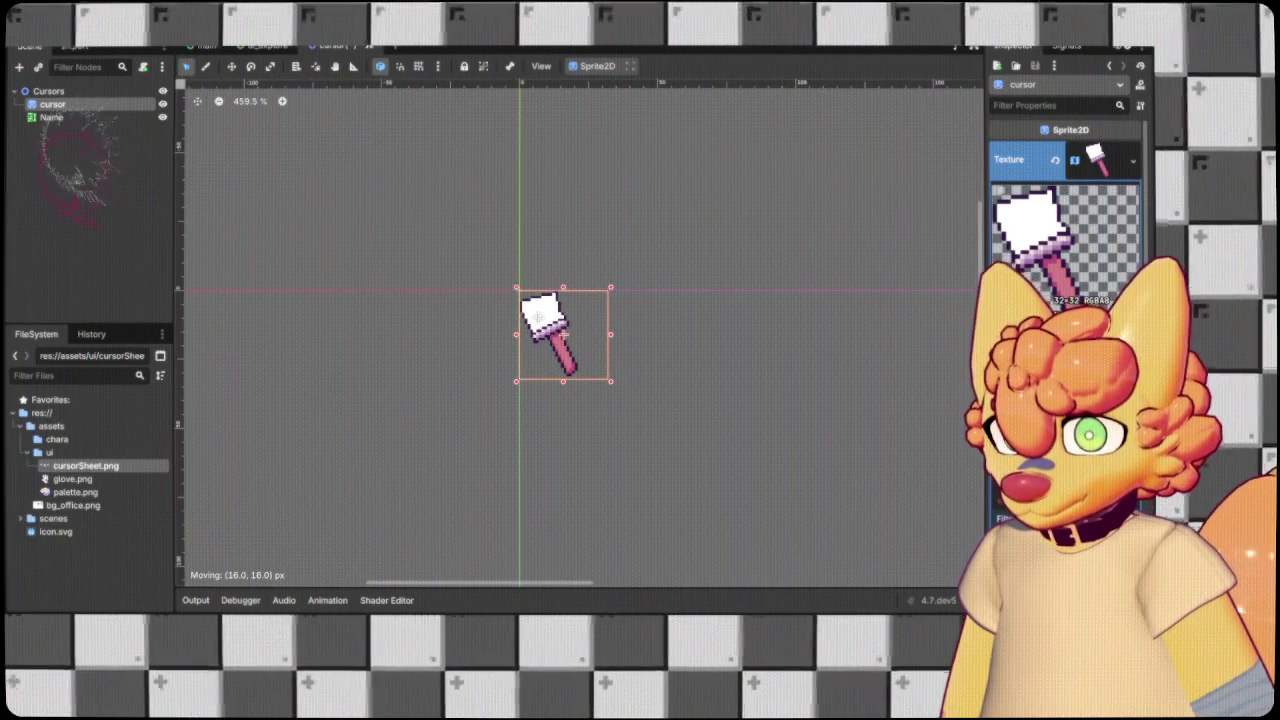
Set the Name label's text to AAAAA and widen its box to the right.
click(51, 117)
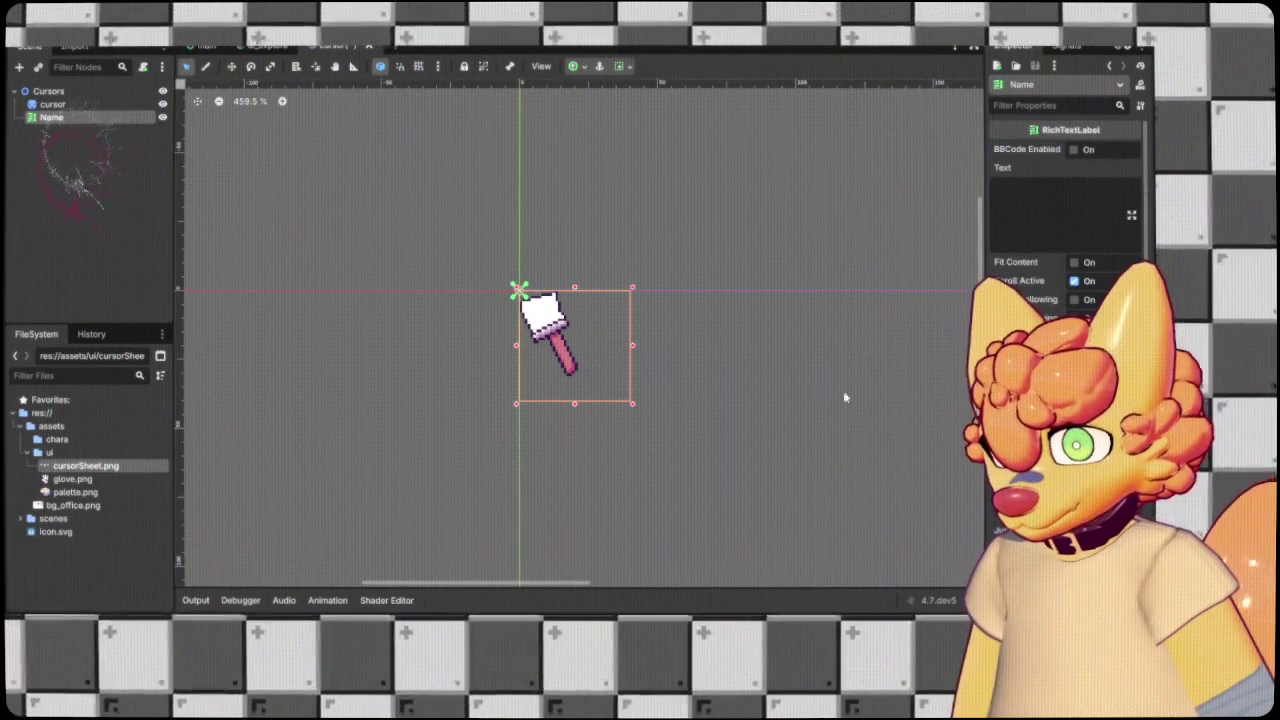
scroll(570, 330, up, 1)
click(1120, 215)
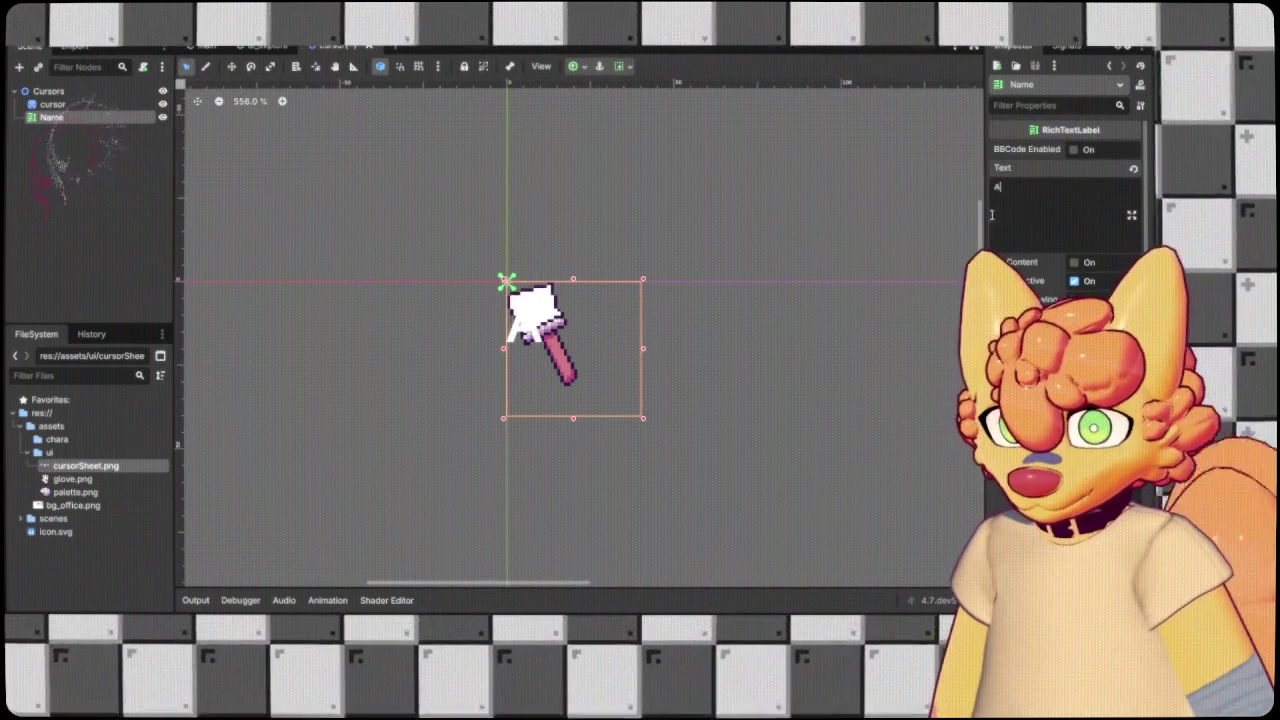
text(AAAAA)
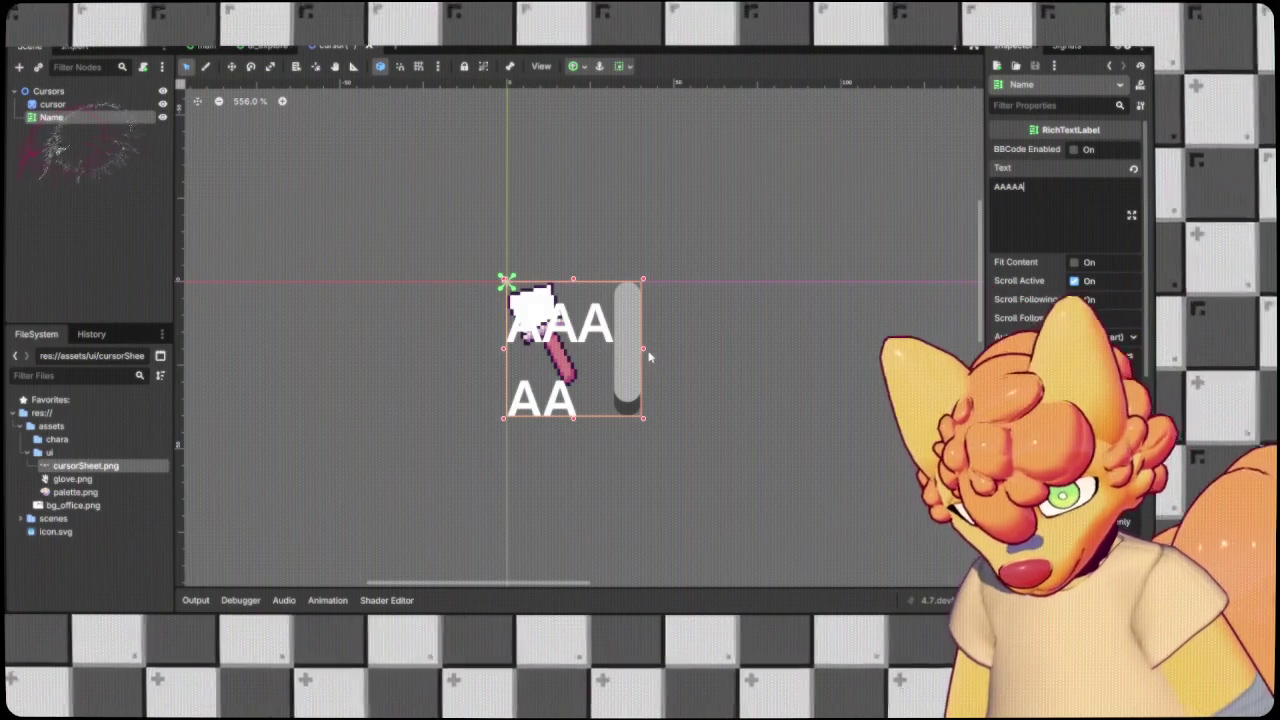
drag(643, 349, 741, 349)
Preview the AAAAA label, then reselect it and drag it down below the brush.
click(690, 278)
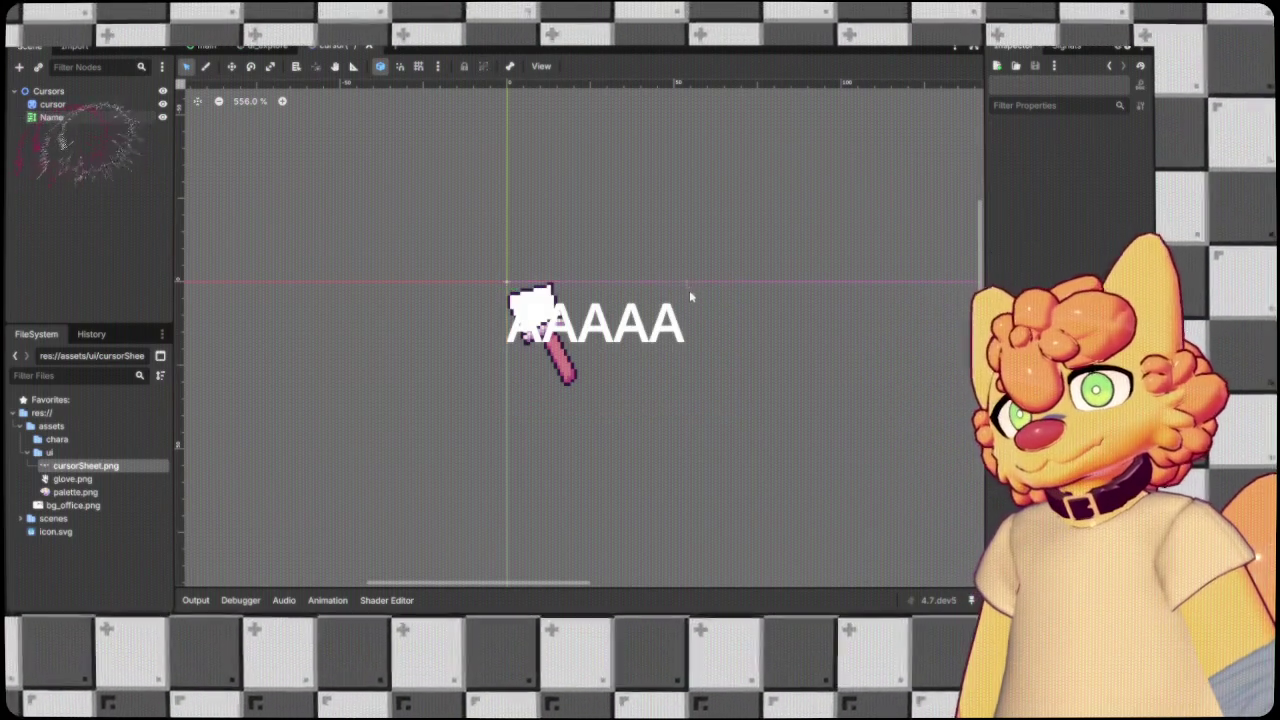
click(681, 312)
click(671, 278)
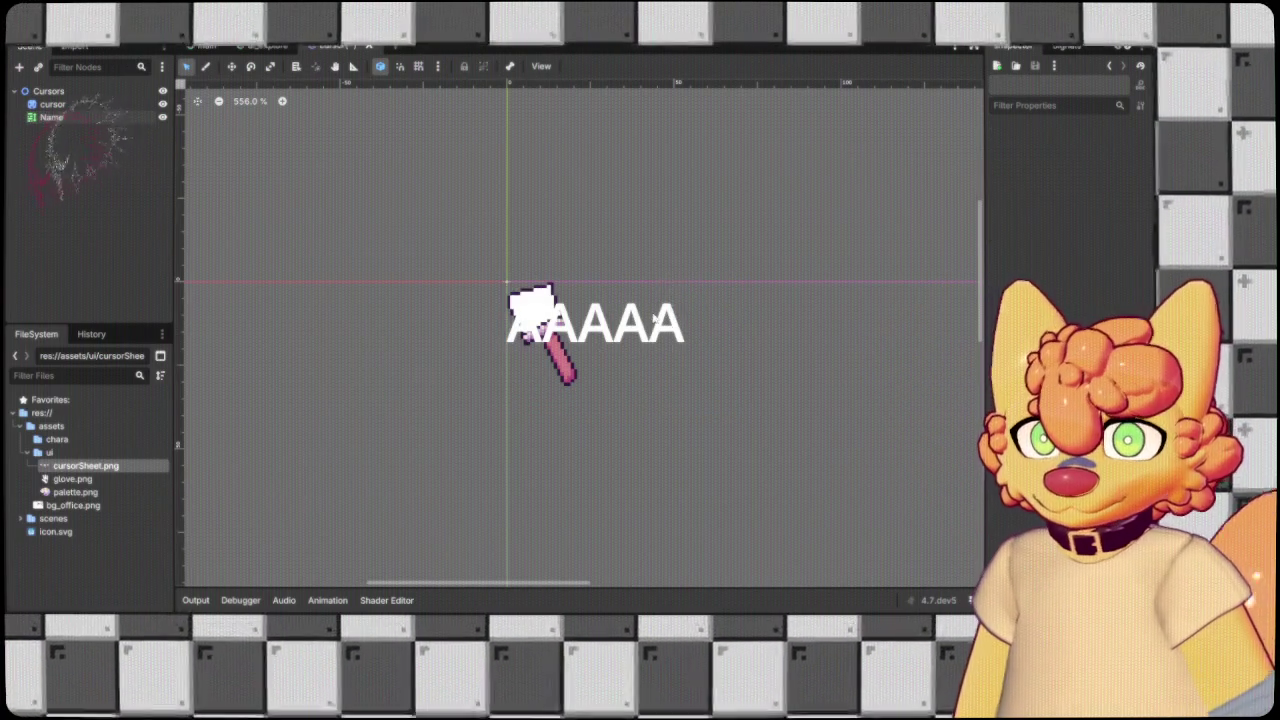
click(645, 321)
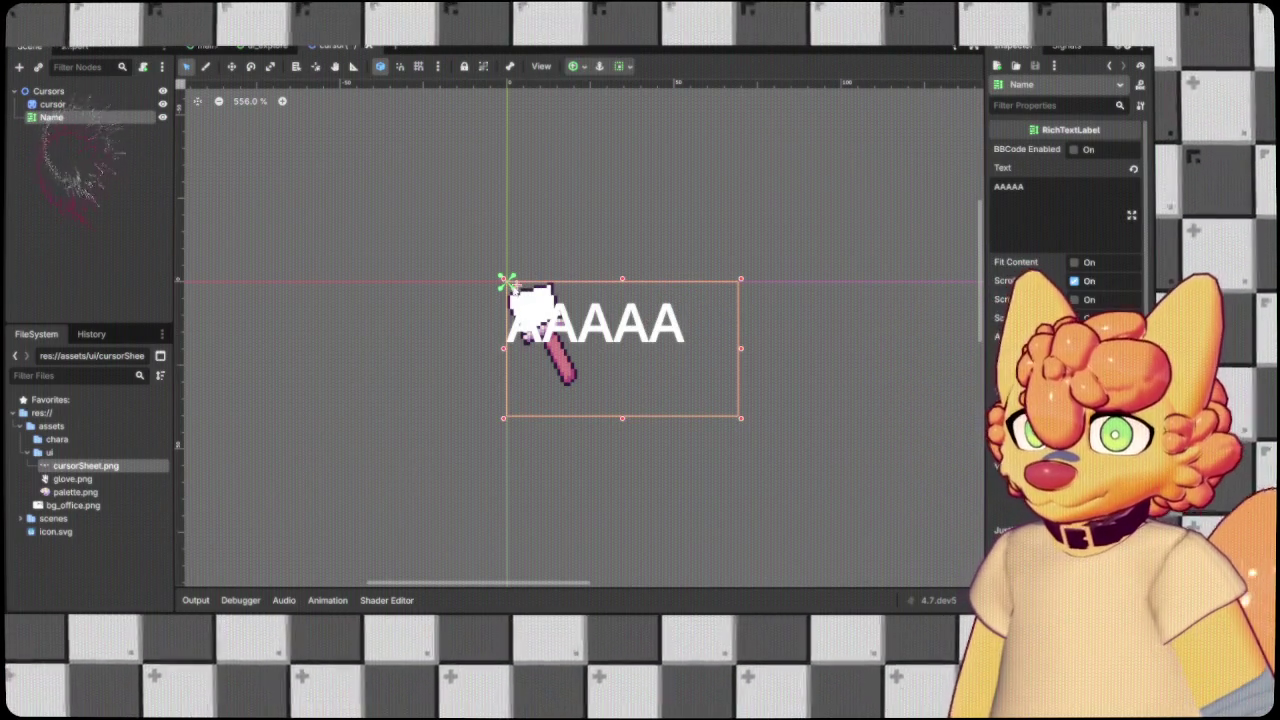
mouse_move(693, 376)
mouse_down()
mouse_move(694, 451)
mouse_move(697, 424)
mouse_up()
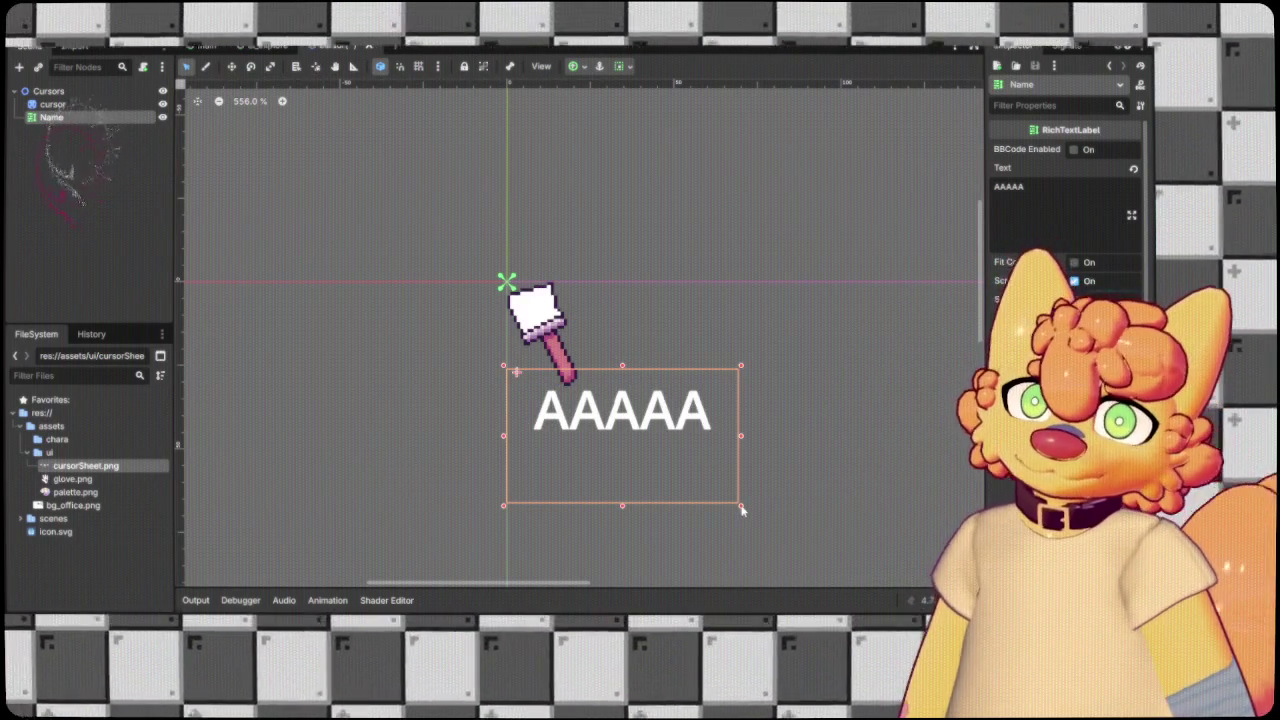
Shrink the AAAAA label's box tightly around its text.
drag(741, 506, 714, 449)
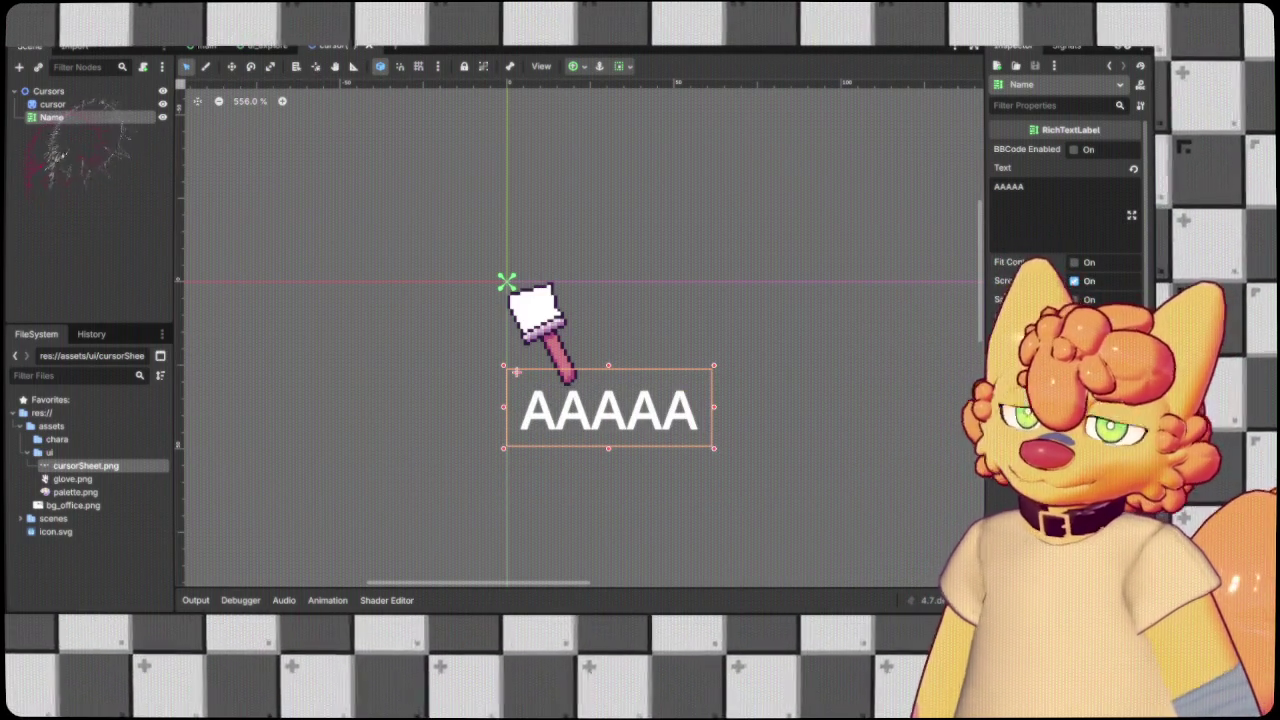
scroll(1054, 223, down, 5)
scroll(1054, 223, down, 5)
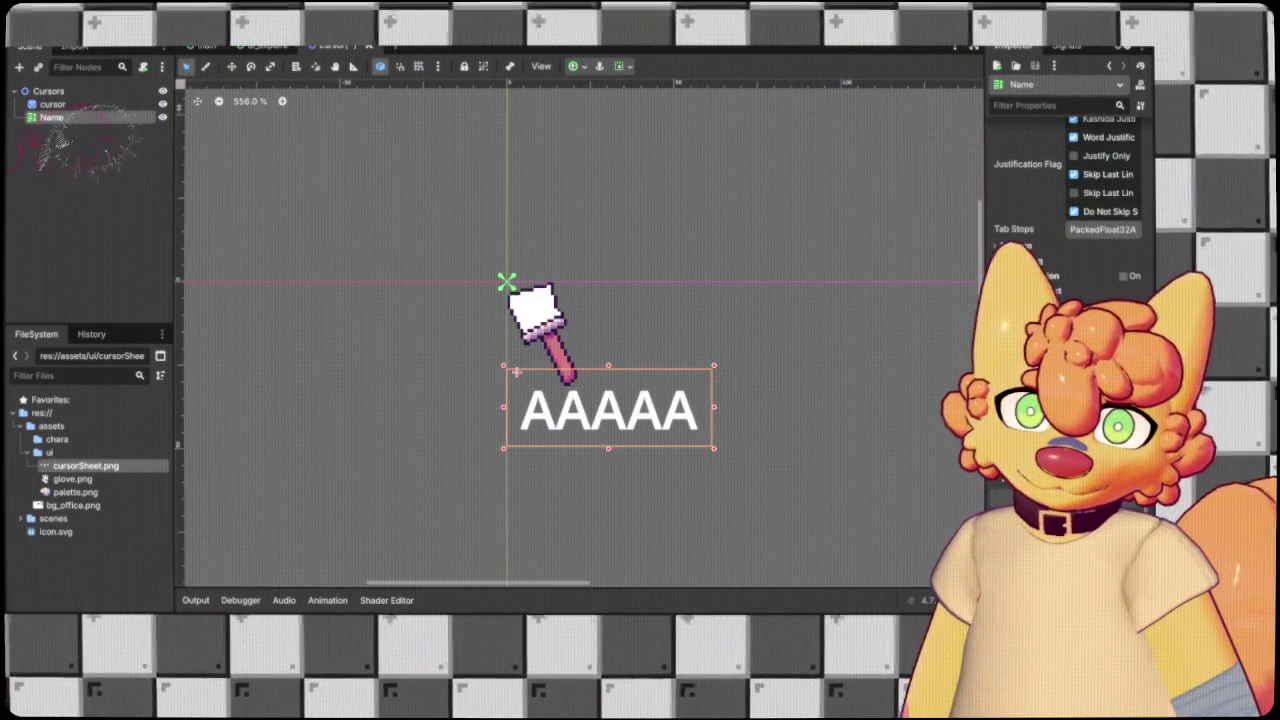
scroll(1054, 223, up, 3)
scroll(1054, 223, down, 3)
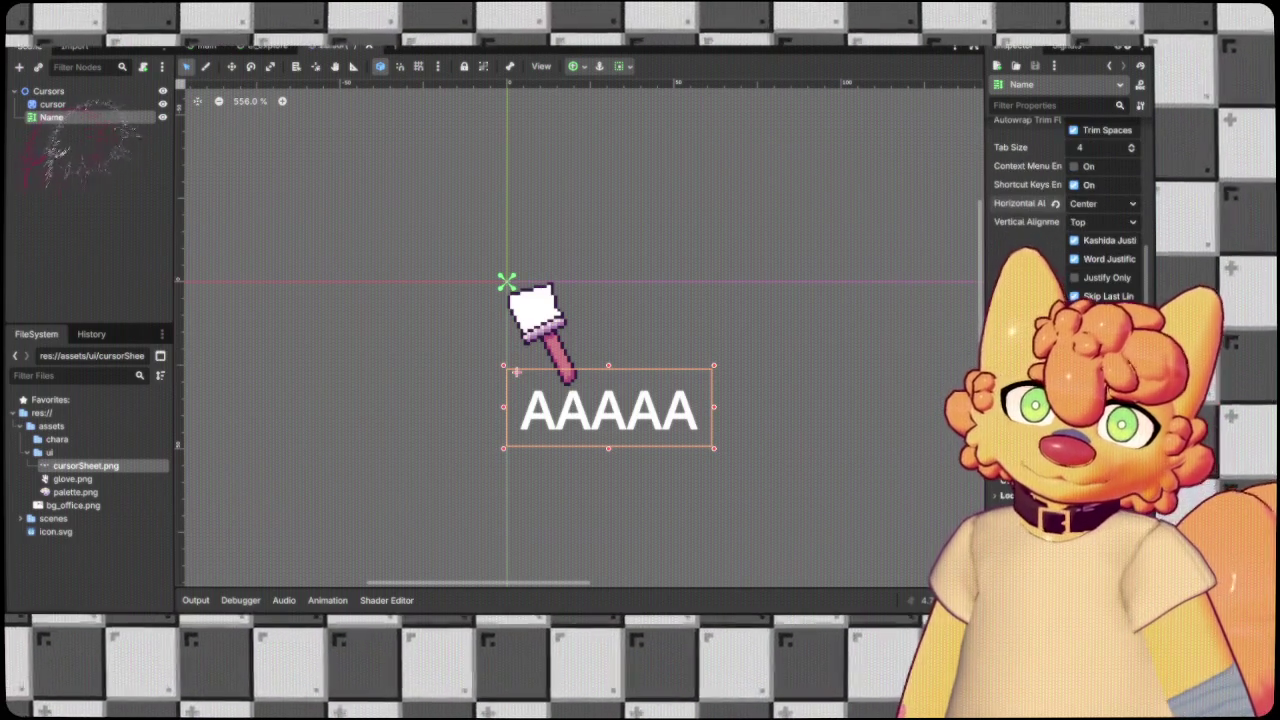
scroll(1054, 223, up, 5)
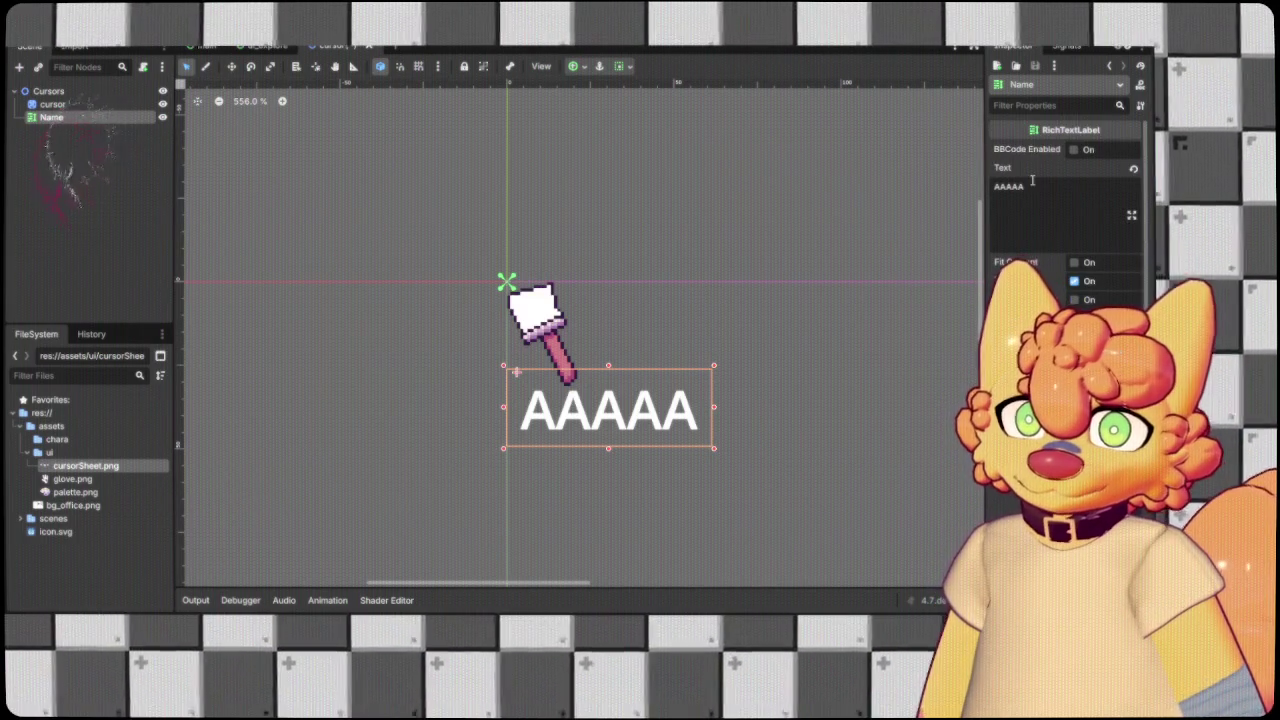
Turn on Fit Content and set the Name label's Tab Size to 2.
click(1032, 180)
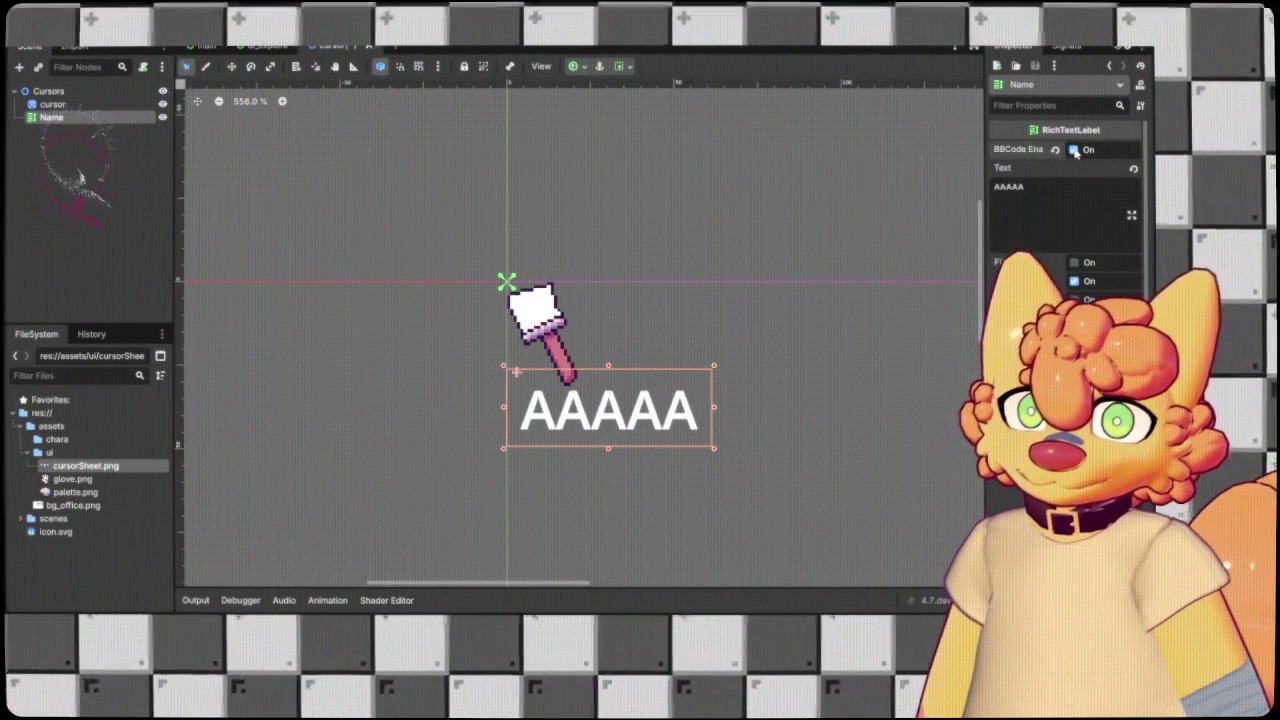
click(1082, 264)
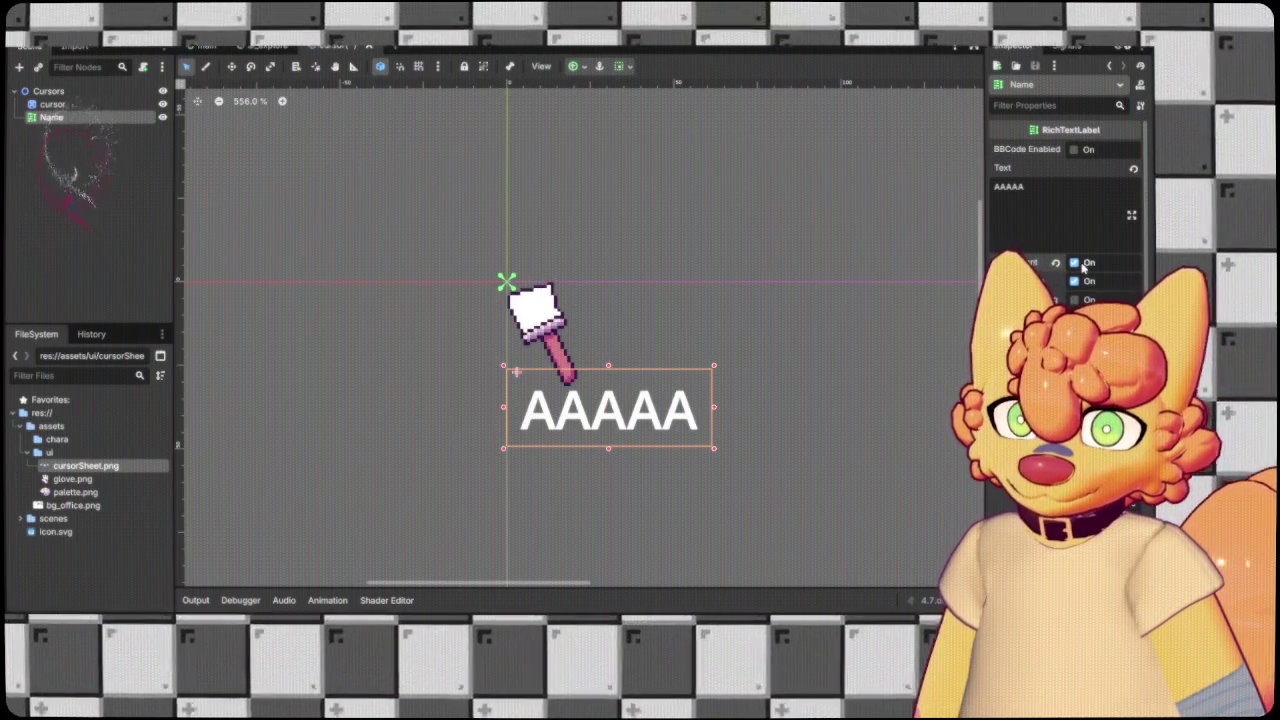
scroll(1090, 272, down, 3)
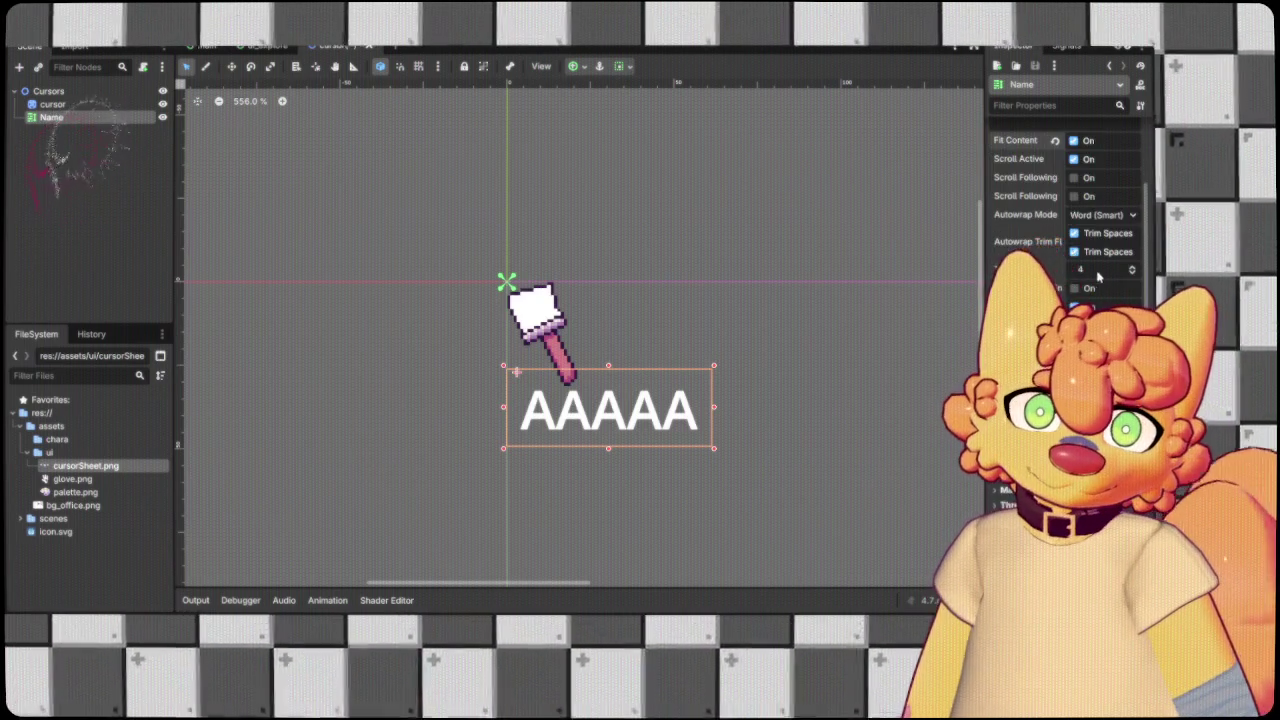
click(1131, 274)
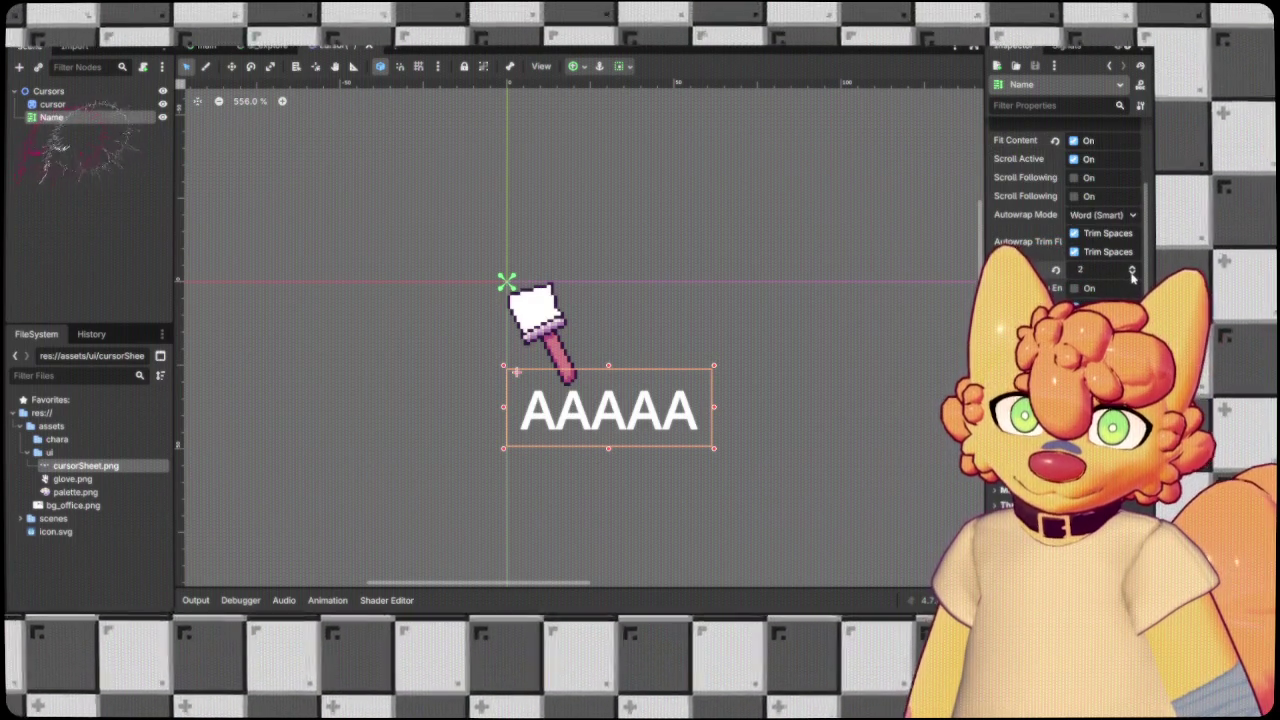
scroll(1090, 272, down, 2)
scroll(1090, 272, down, 2)
scroll(1090, 272, down, 1)
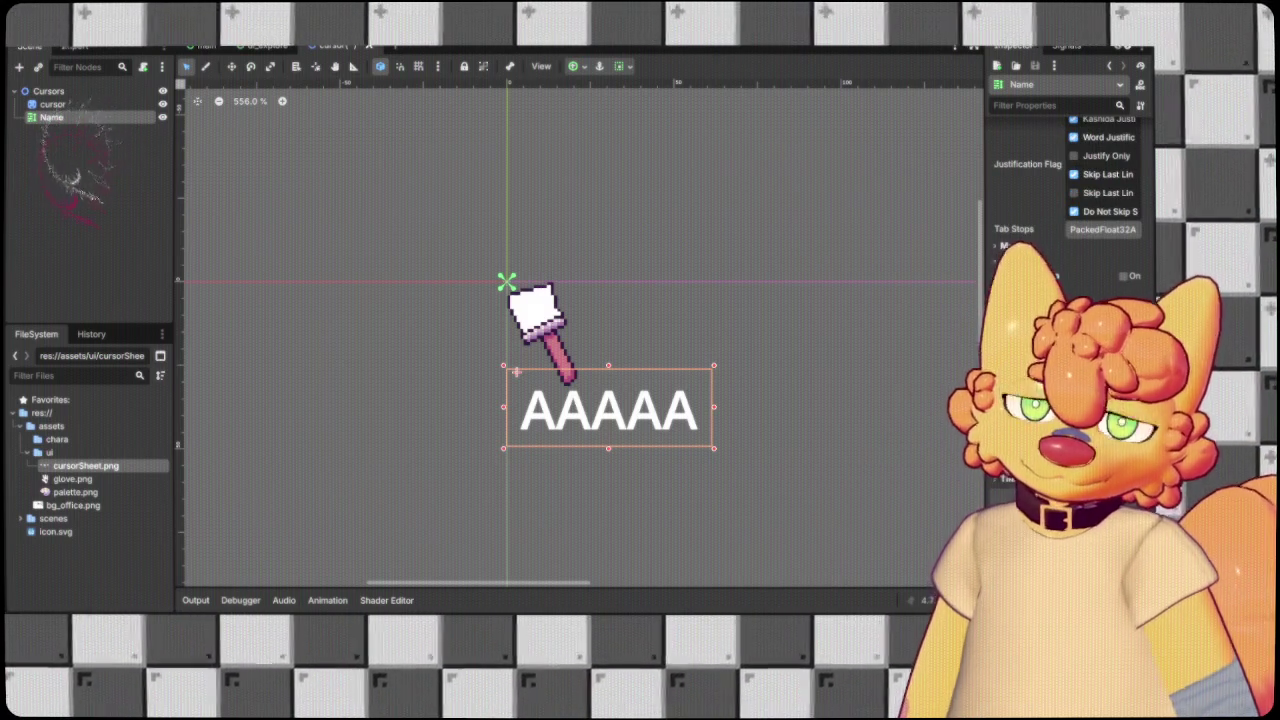
scroll(1090, 272, down, 2)
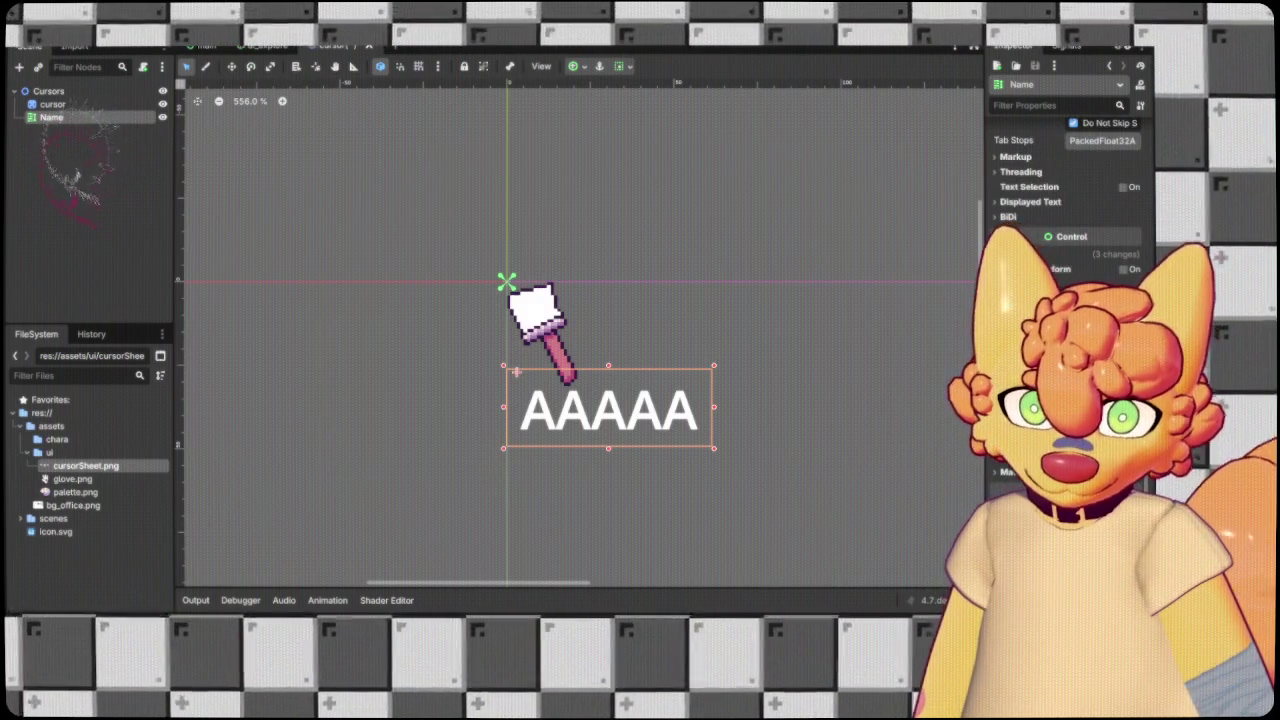
scroll(1090, 272, up, 1)
scroll(719, 376, down, 2)
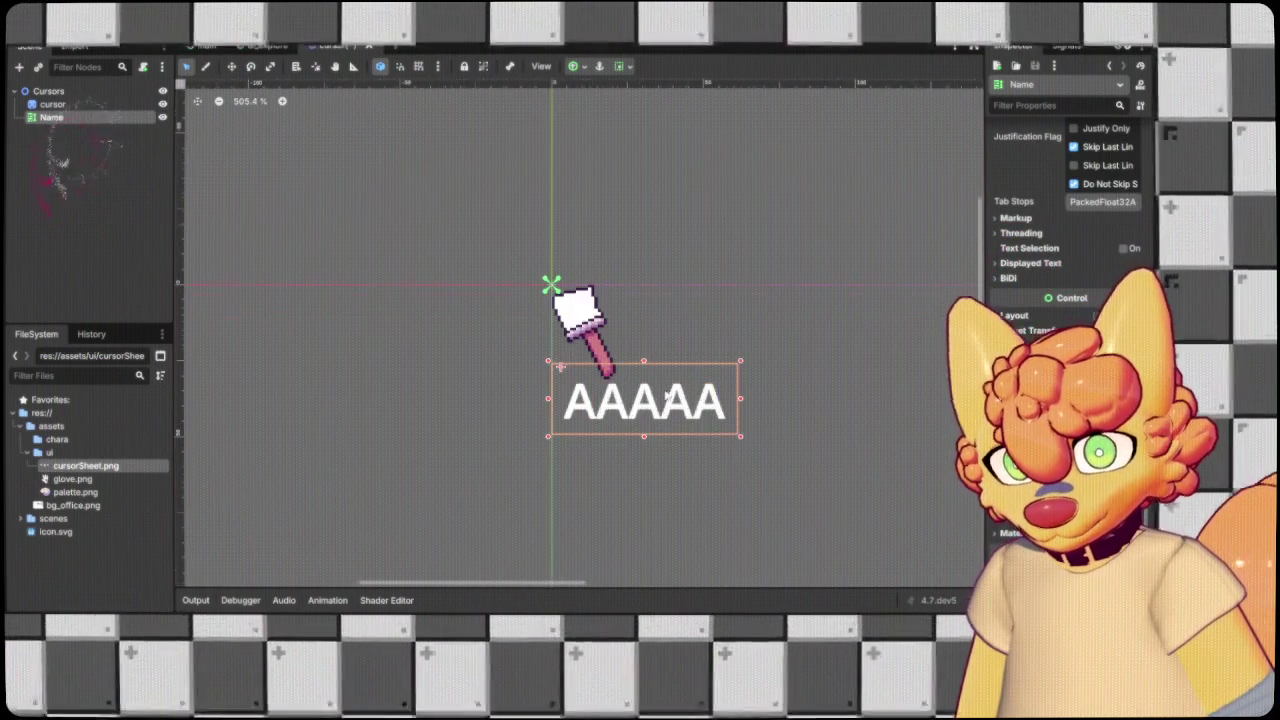
scroll(677, 370, up, 1)
click(677, 370)
Shift the AAAAA label left under the brush and reparent Name under the cursor node.
click(680, 370)
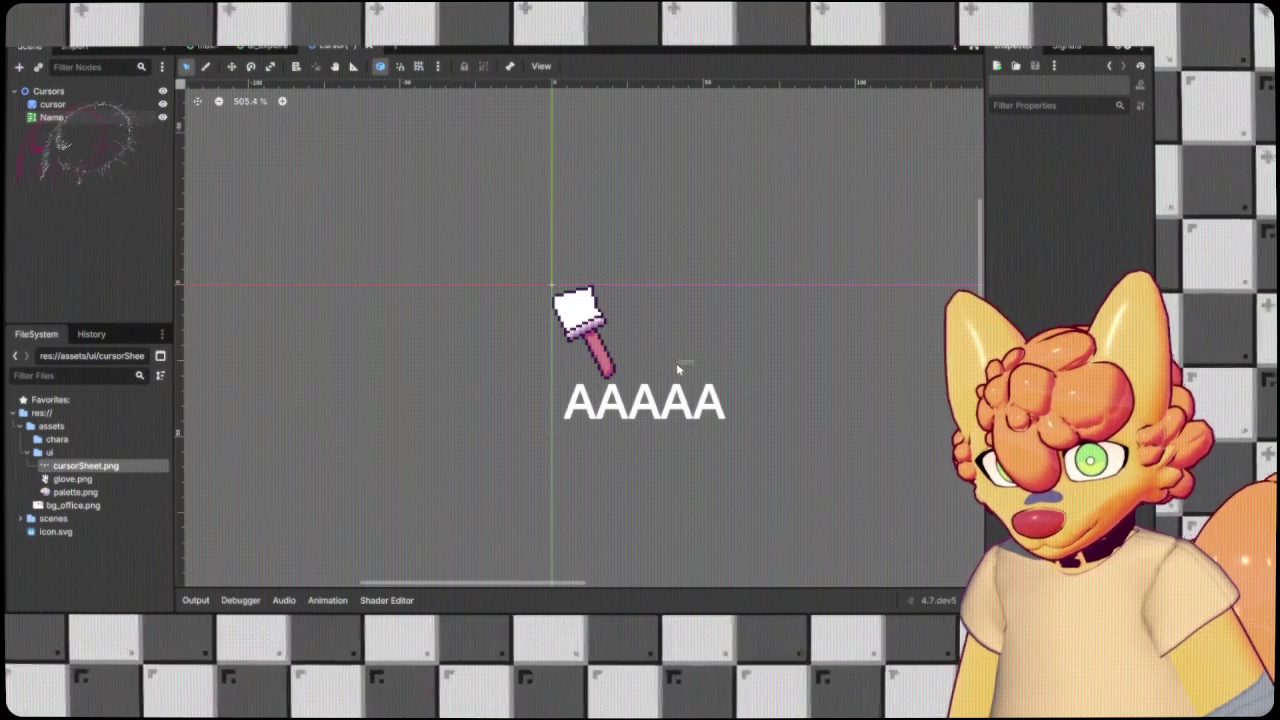
drag(680, 370, 635, 370)
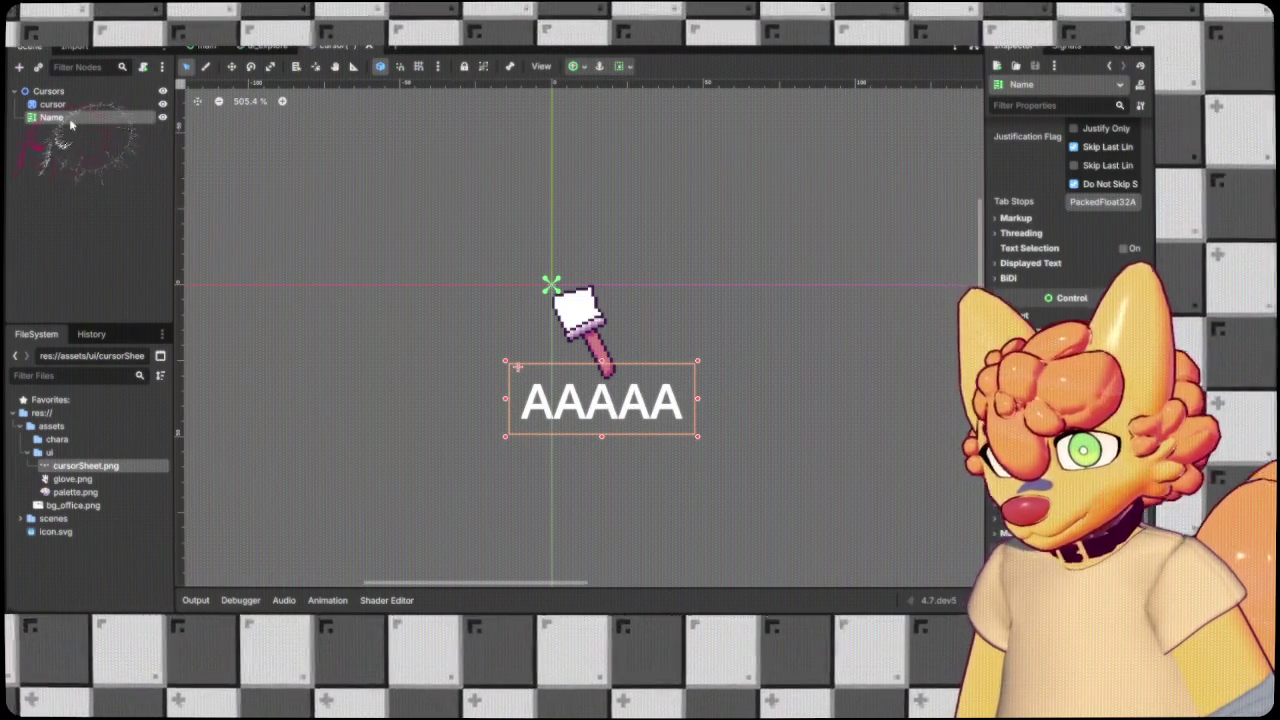
drag(70, 124, 106, 110)
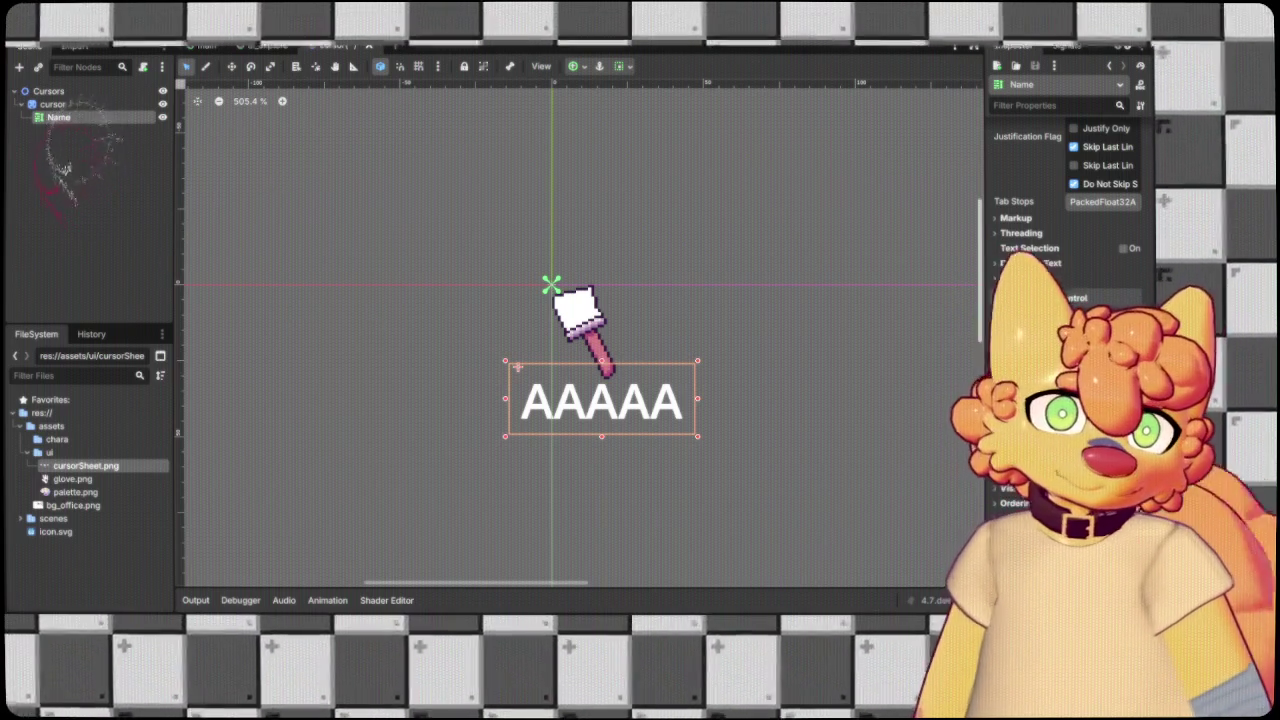
scroll(1090, 230, up, 2)
scroll(1070, 220, up, 3)
scroll(569, 294, down, 3)
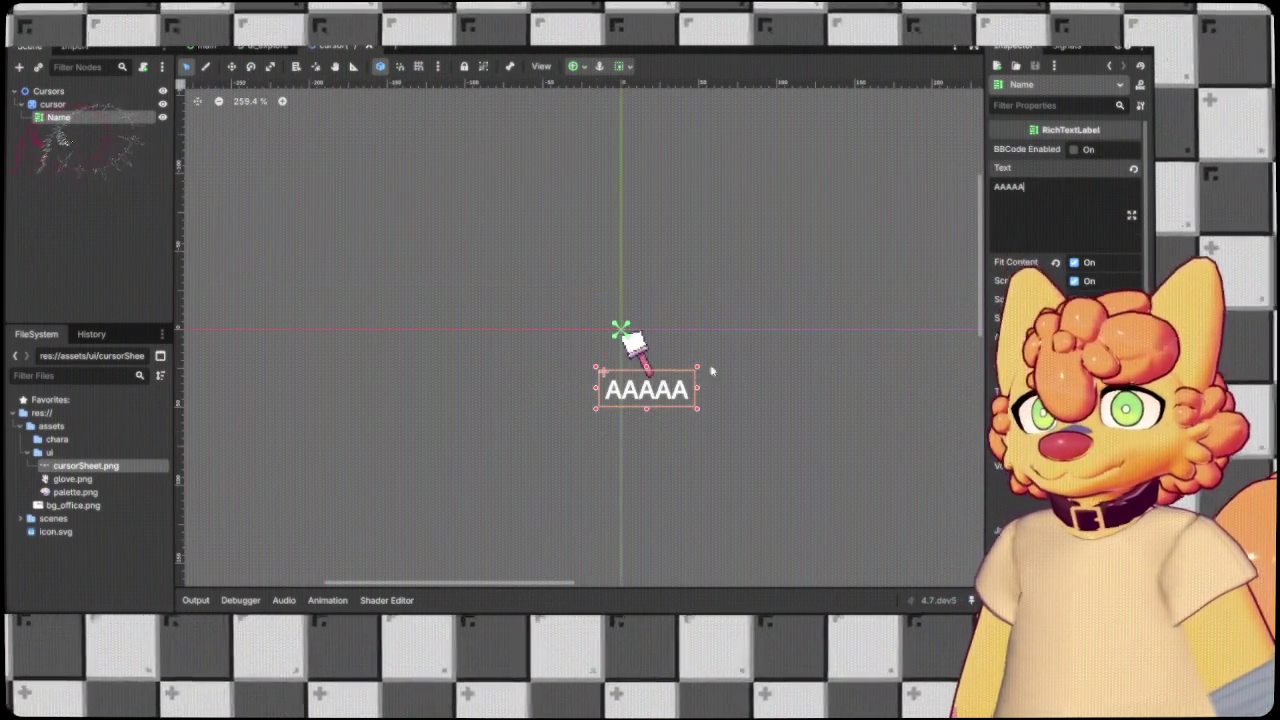
scroll(566, 306, down, 2)
scroll(494, 330, down, 2)
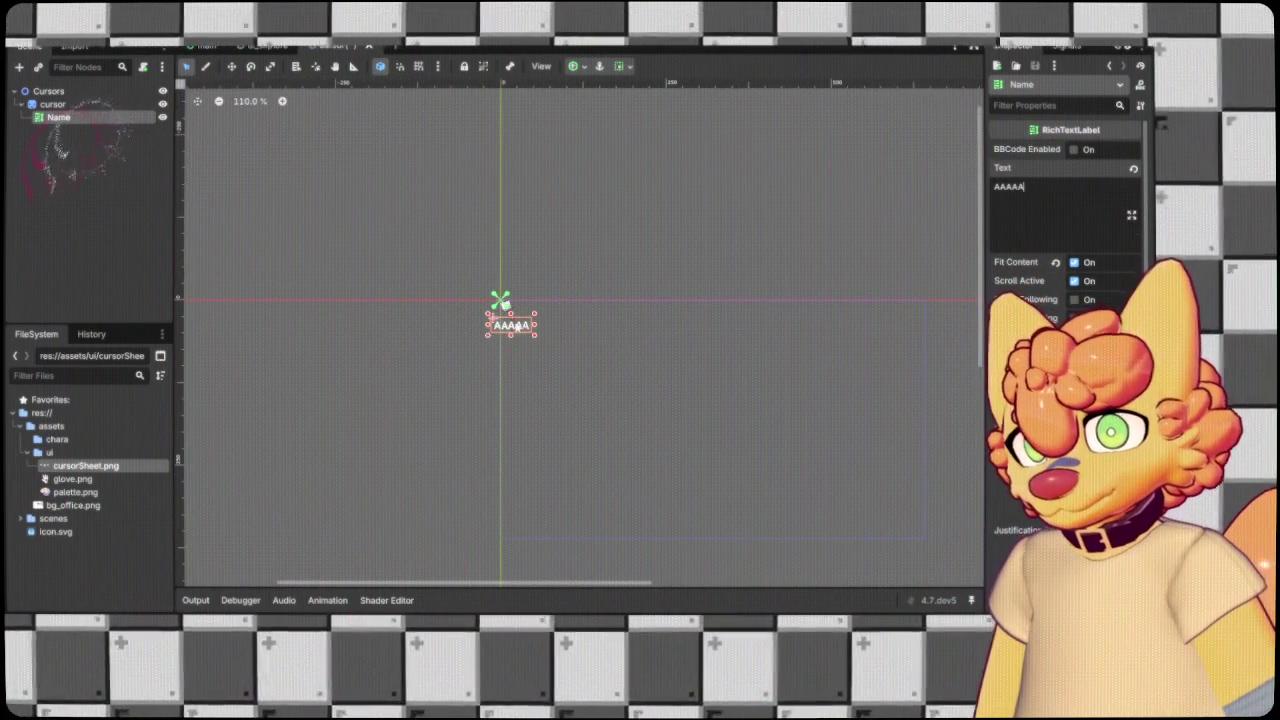
scroll(510, 315, up, 3)
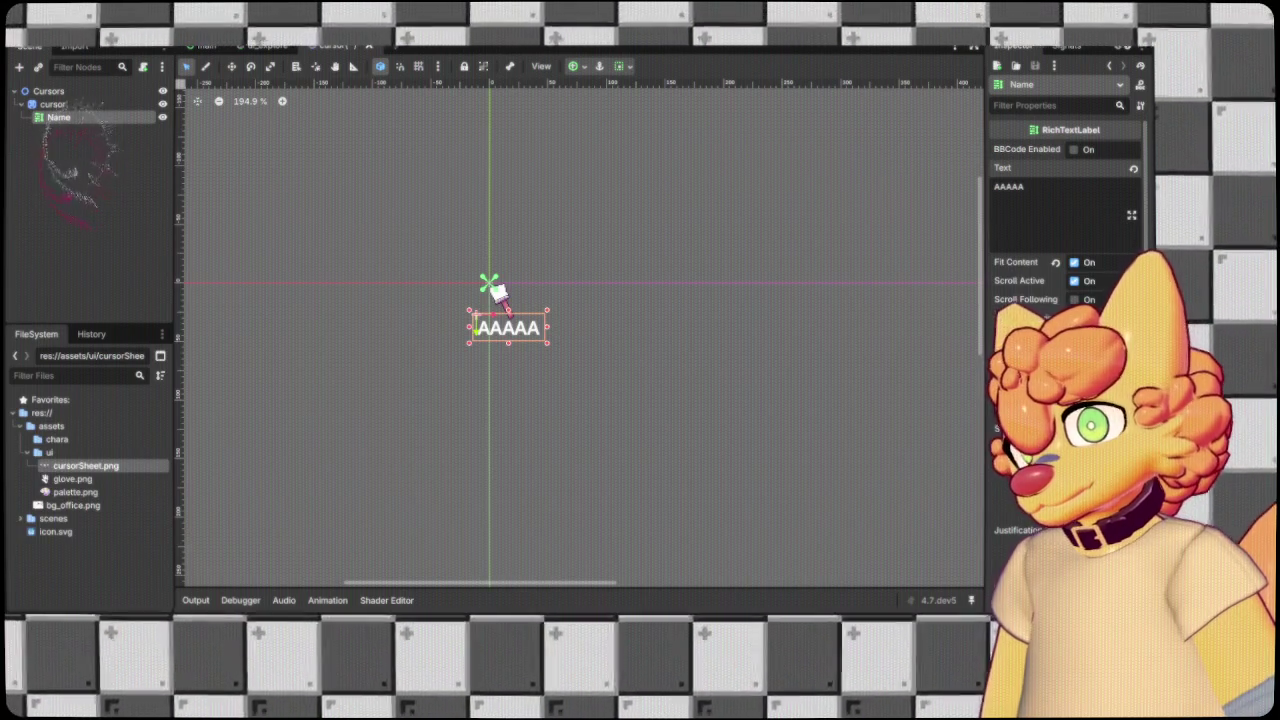
scroll(1030, 240, down, 3)
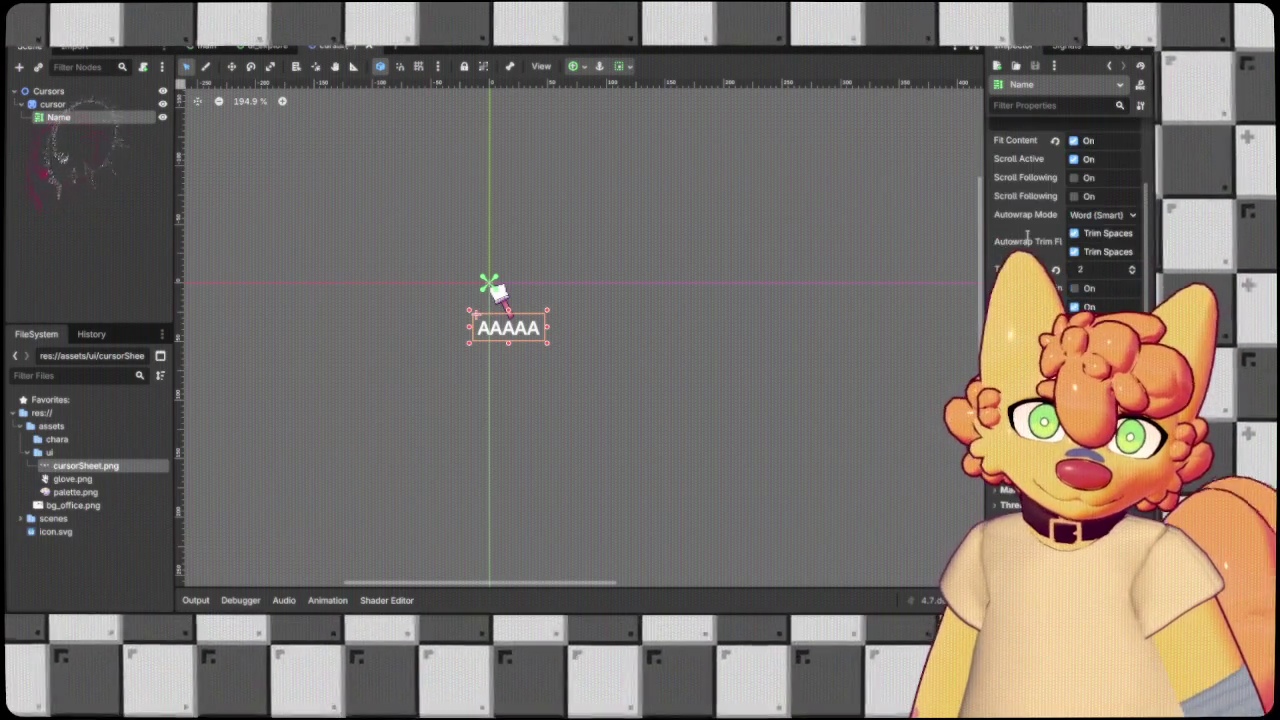
scroll(1030, 240, down, 5)
scroll(1030, 240, down, 2)
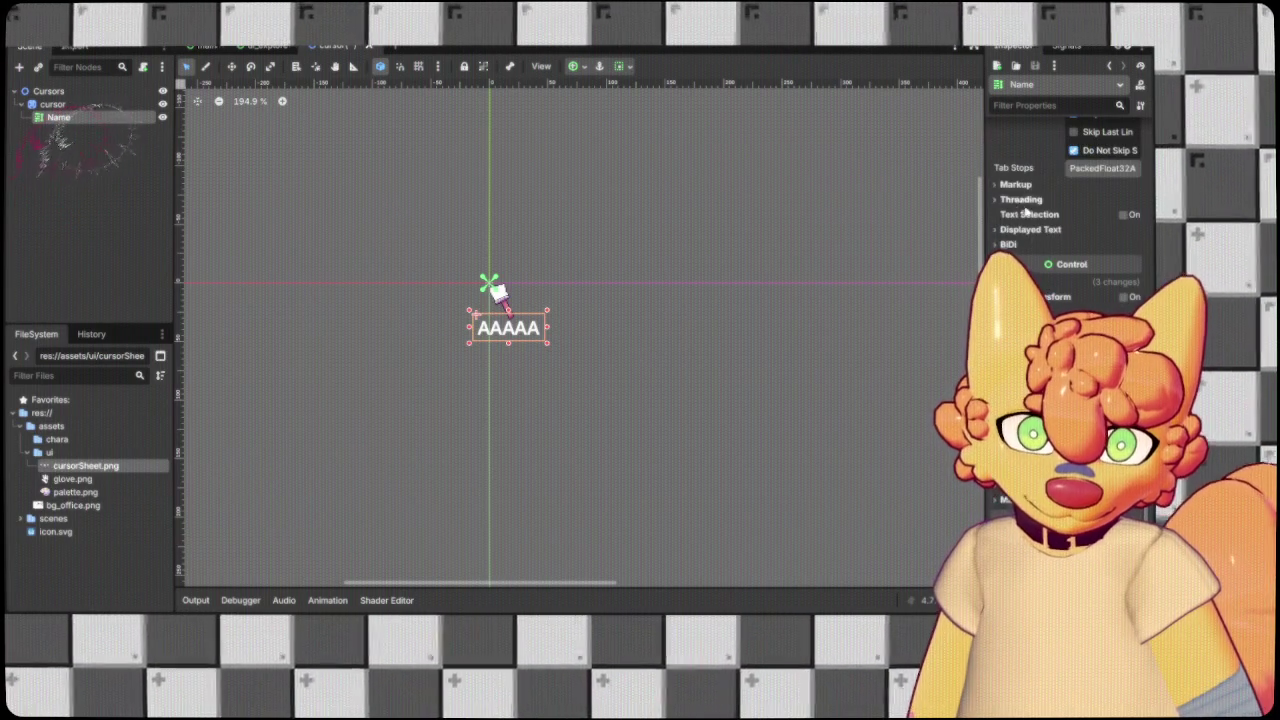
scroll(1018, 205, up, 5)
scroll(1018, 205, up, 5)
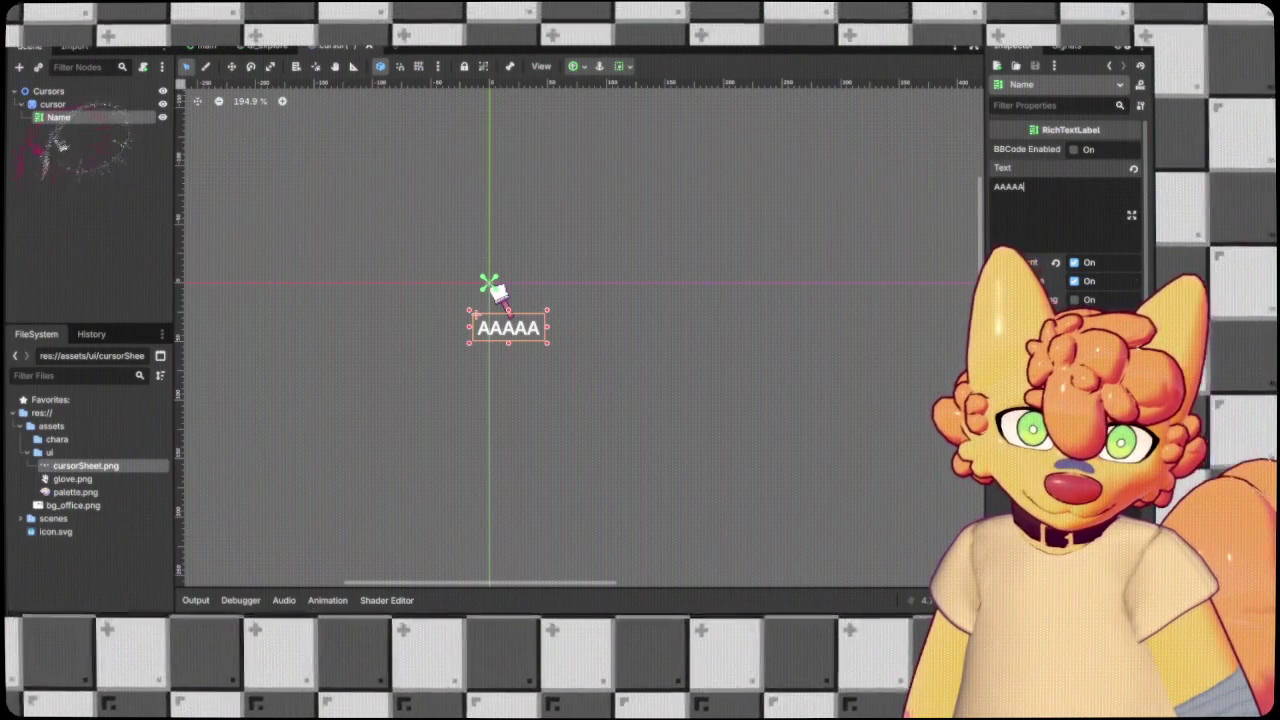
scroll(1061, 160, down, 5)
scroll(1061, 160, down, 3)
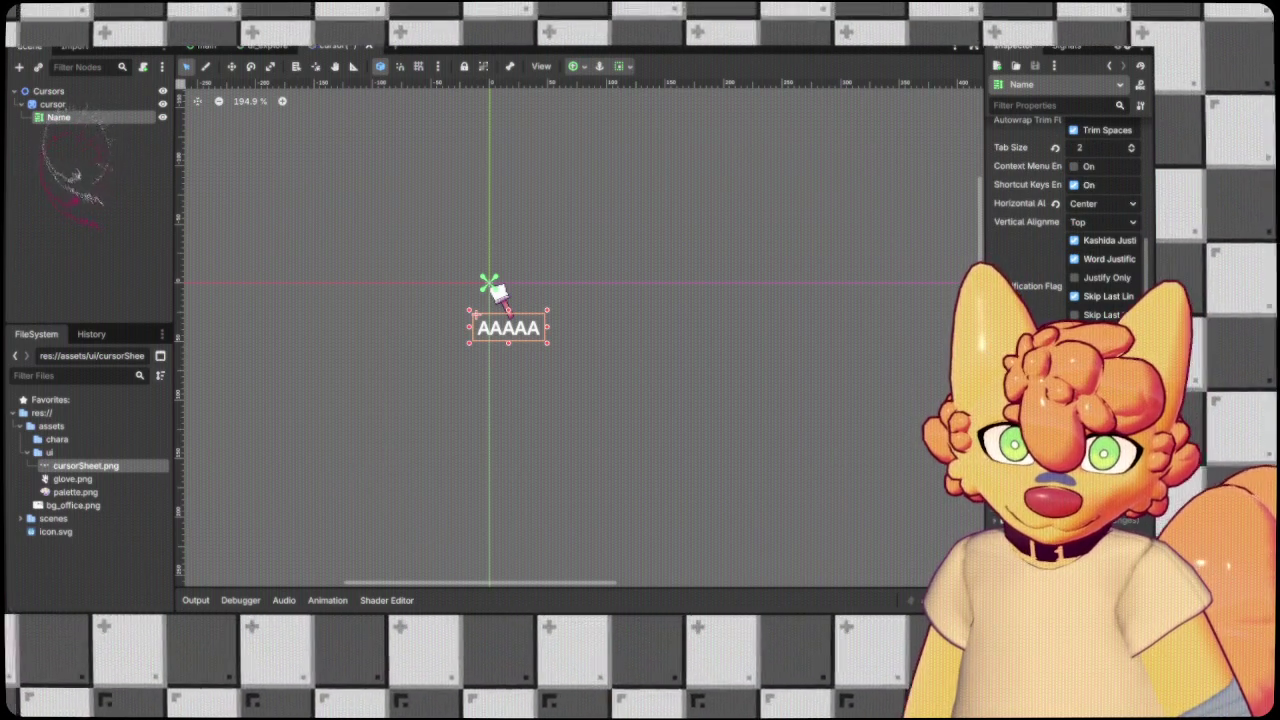
scroll(1065, 250, down, 2)
scroll(1065, 250, down, 3)
scroll(1065, 250, down, 3)
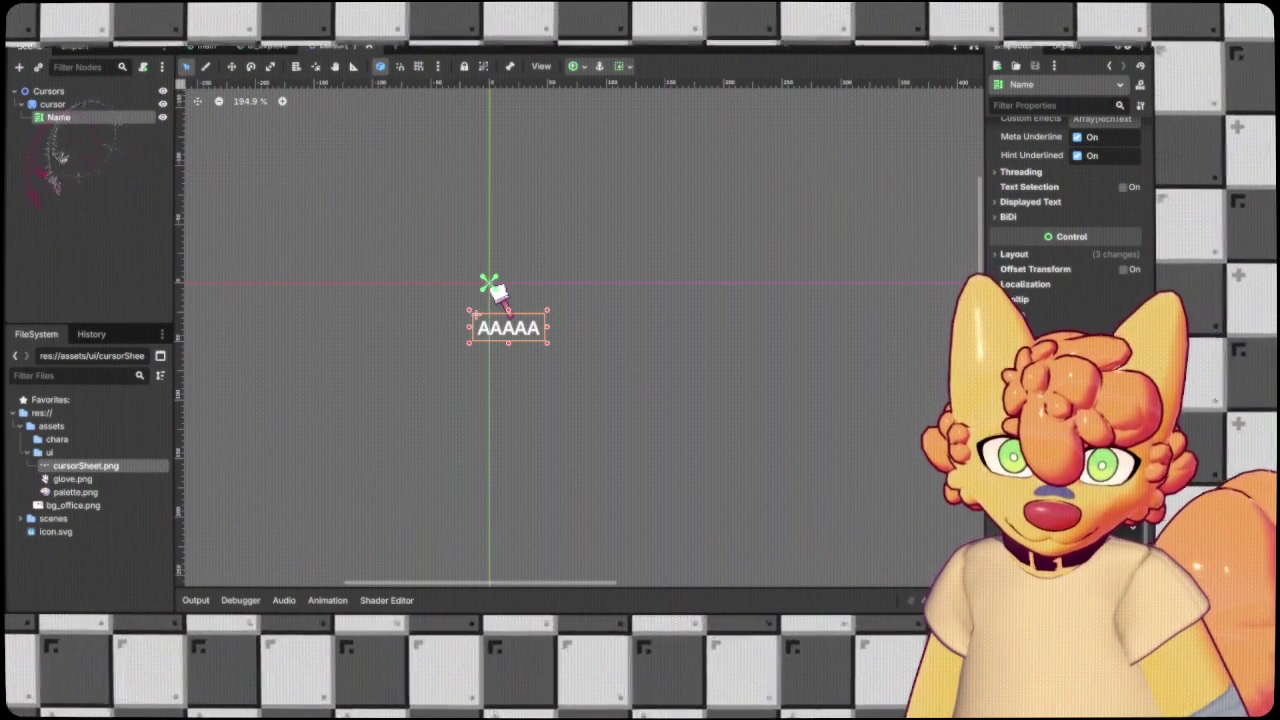
mouse_move(724, 162)
mouse_down()
mouse_move(645, 197)
mouse_move(649, 134)
mouse_up()
scroll(394, 171, up, 3)
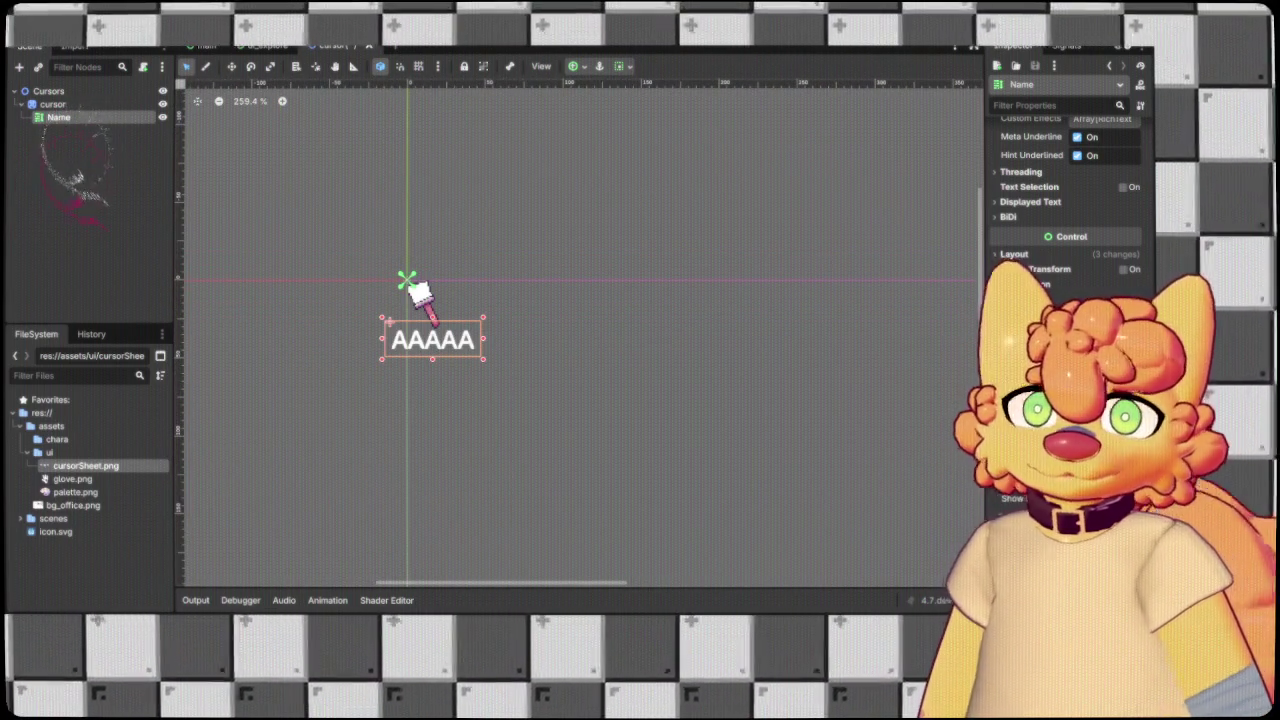
mouse_move(58, 117)
mouse_down()
mouse_move(93, 129)
mouse_move(57, 105)
mouse_up()
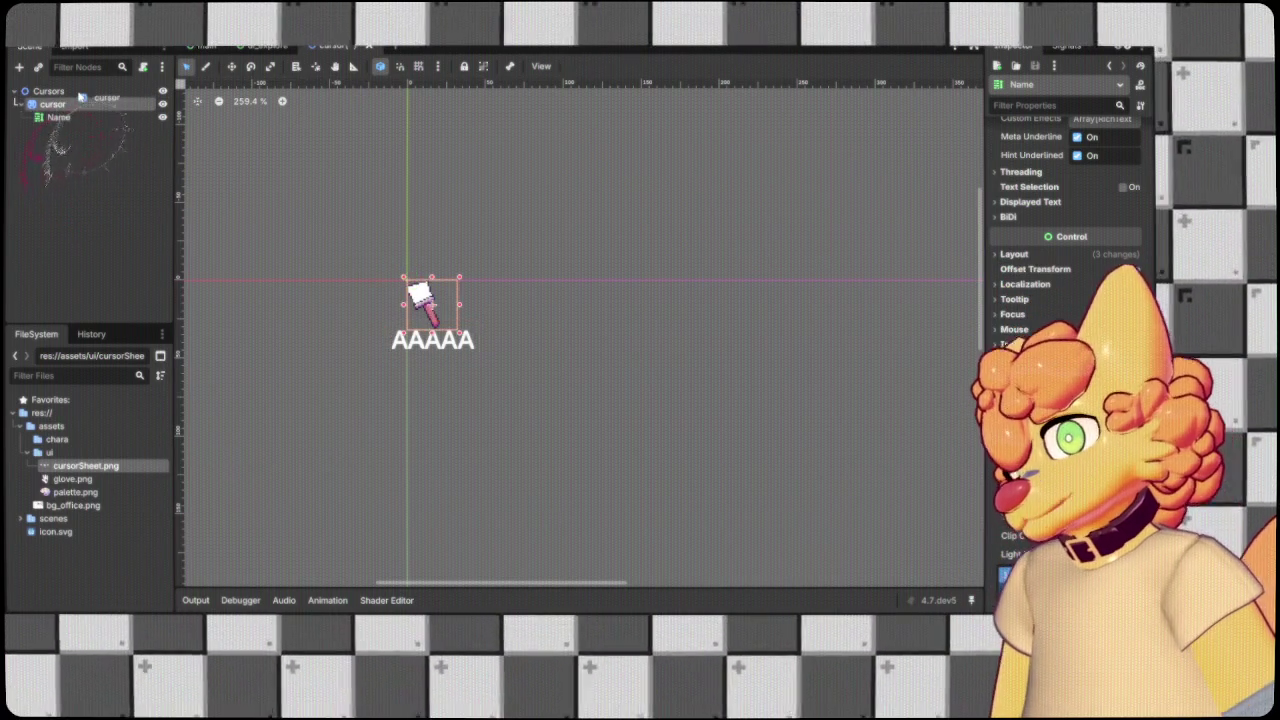
Move Name out of cursor to sit directly under Cursors, then save with Ctrl+S.
click(57, 105)
drag(58, 117, 60, 138)
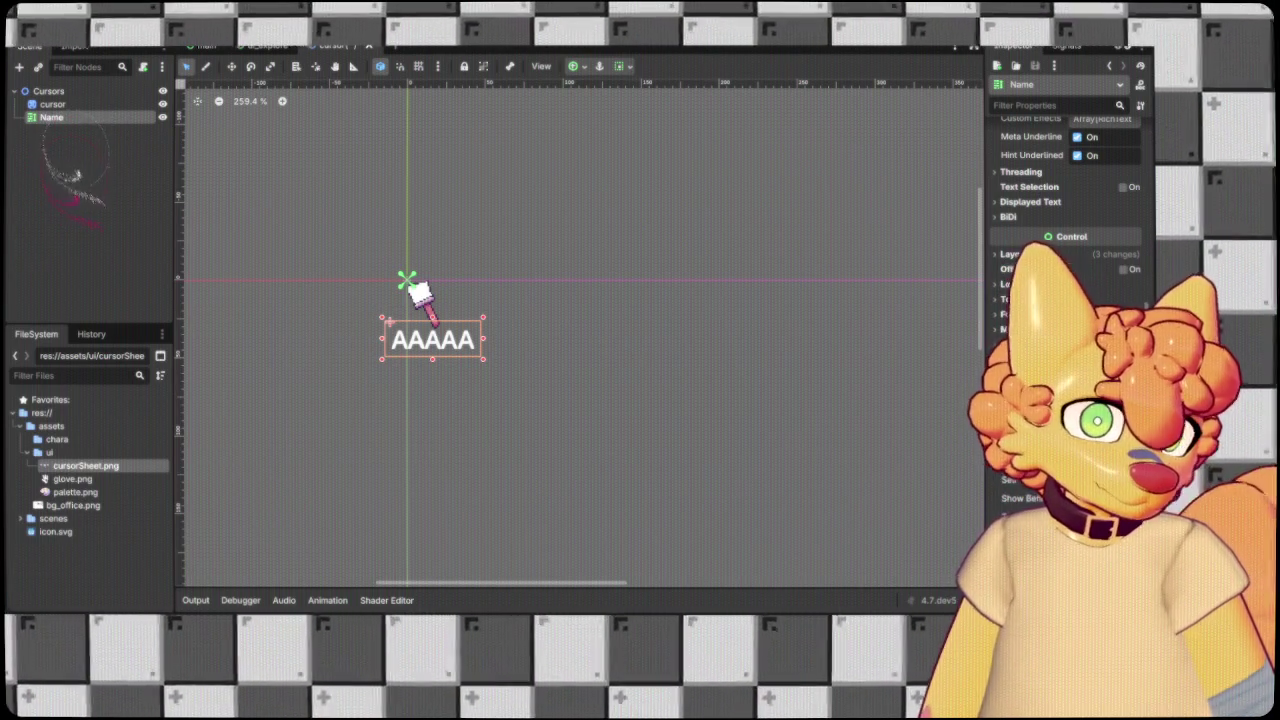
key(ctrl+s)
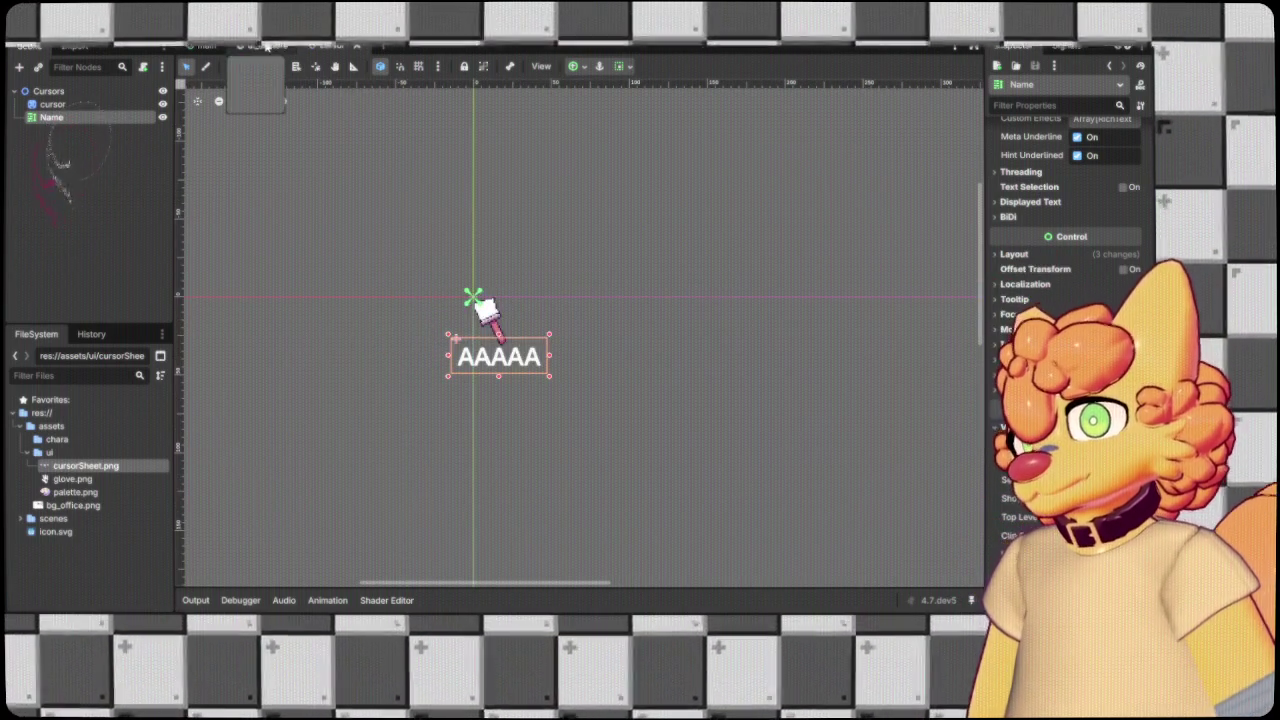
Switch to the ui_explore scene and drag explore_ui.png from the ui assets folder.
click(266, 47)
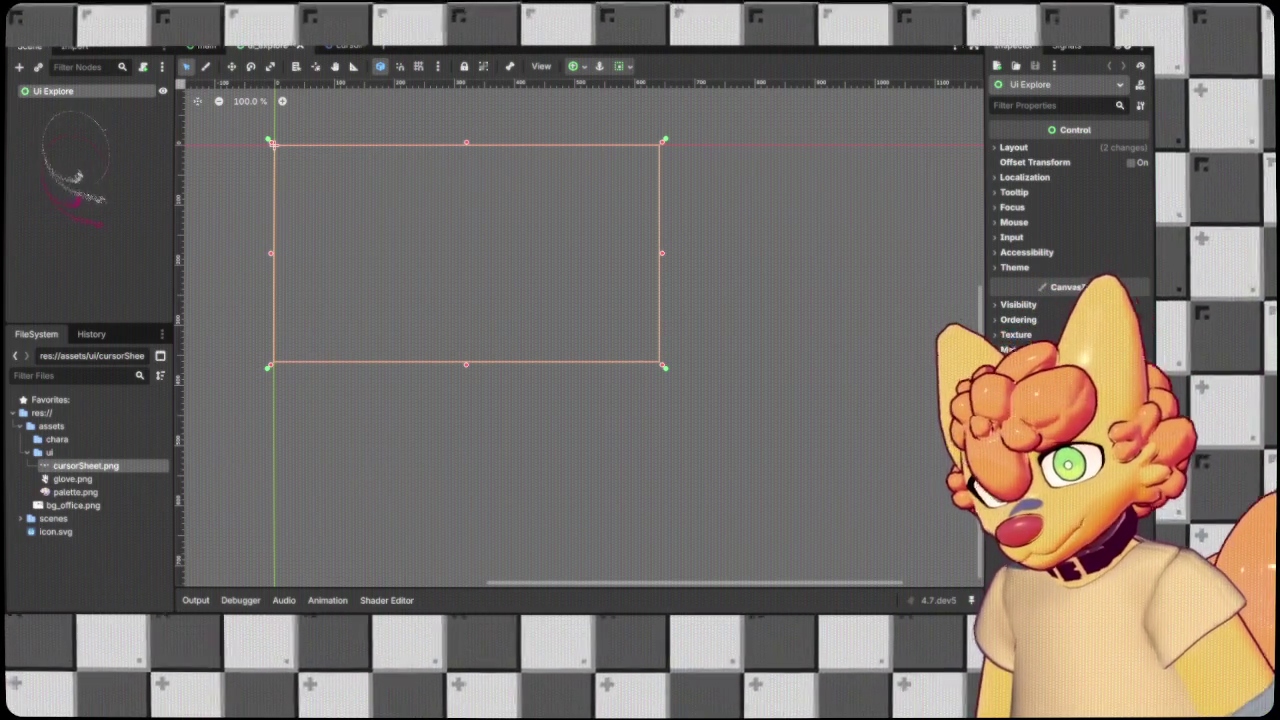
click(82, 479)
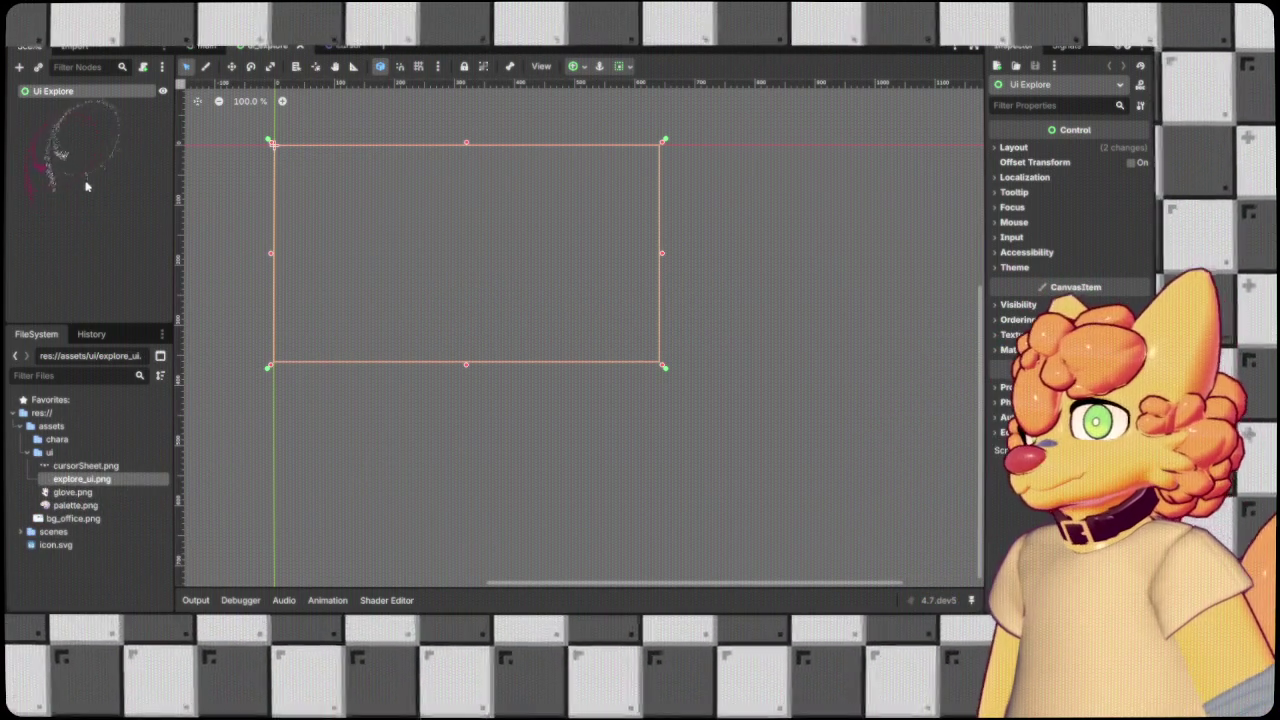
drag(93, 478, 90, 360)
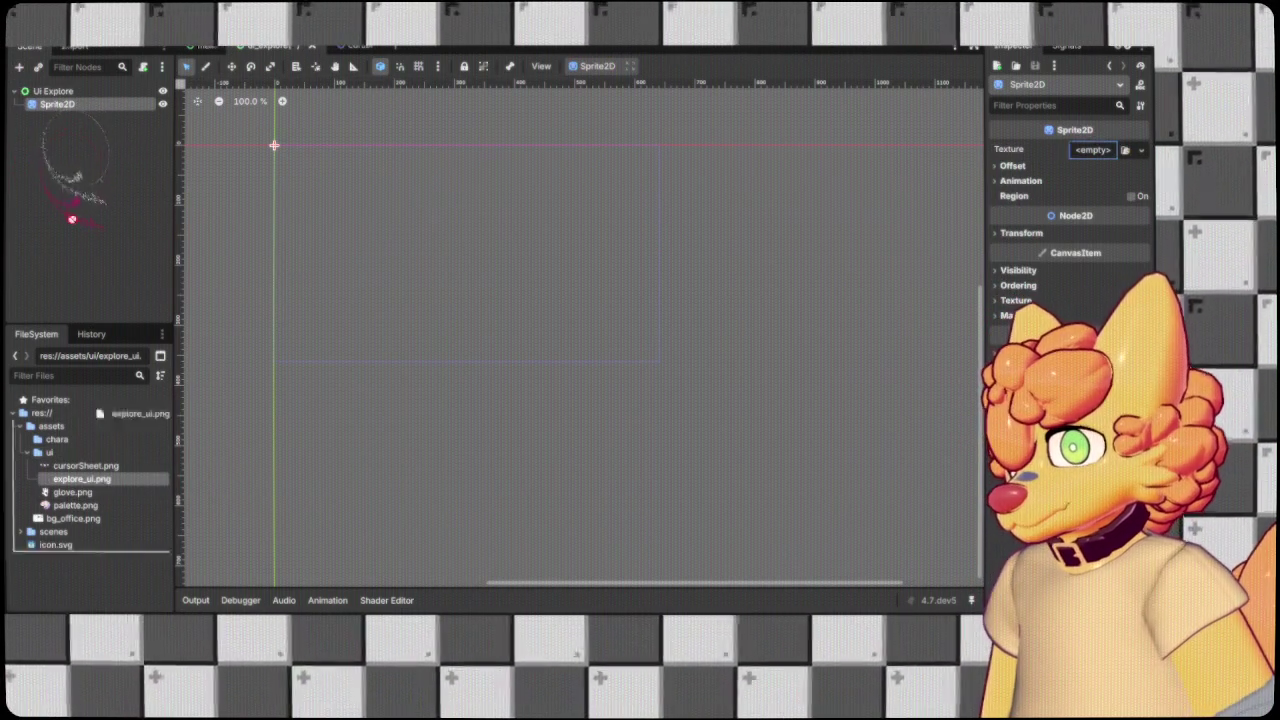
Give the Sprite2D the explore_ui.png texture with Centered off, then return to the cursor scene.
drag(82, 479, 57, 104)
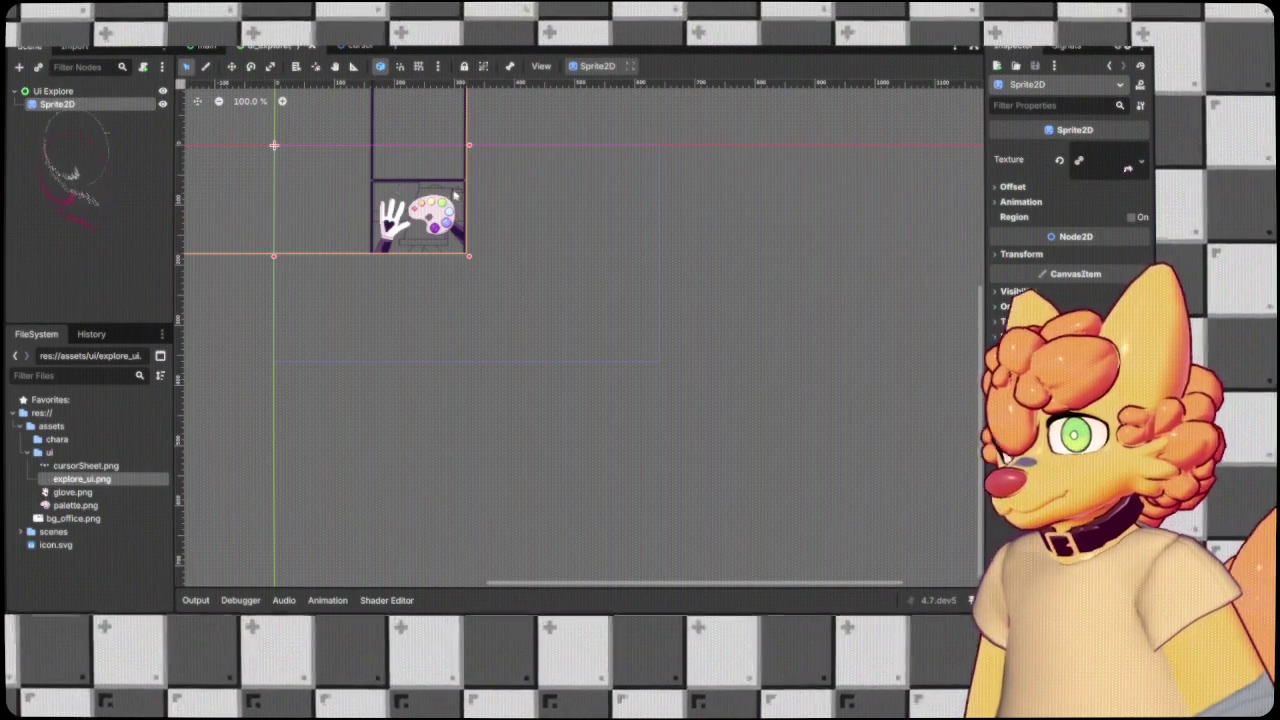
scroll(766, 407, down, 1)
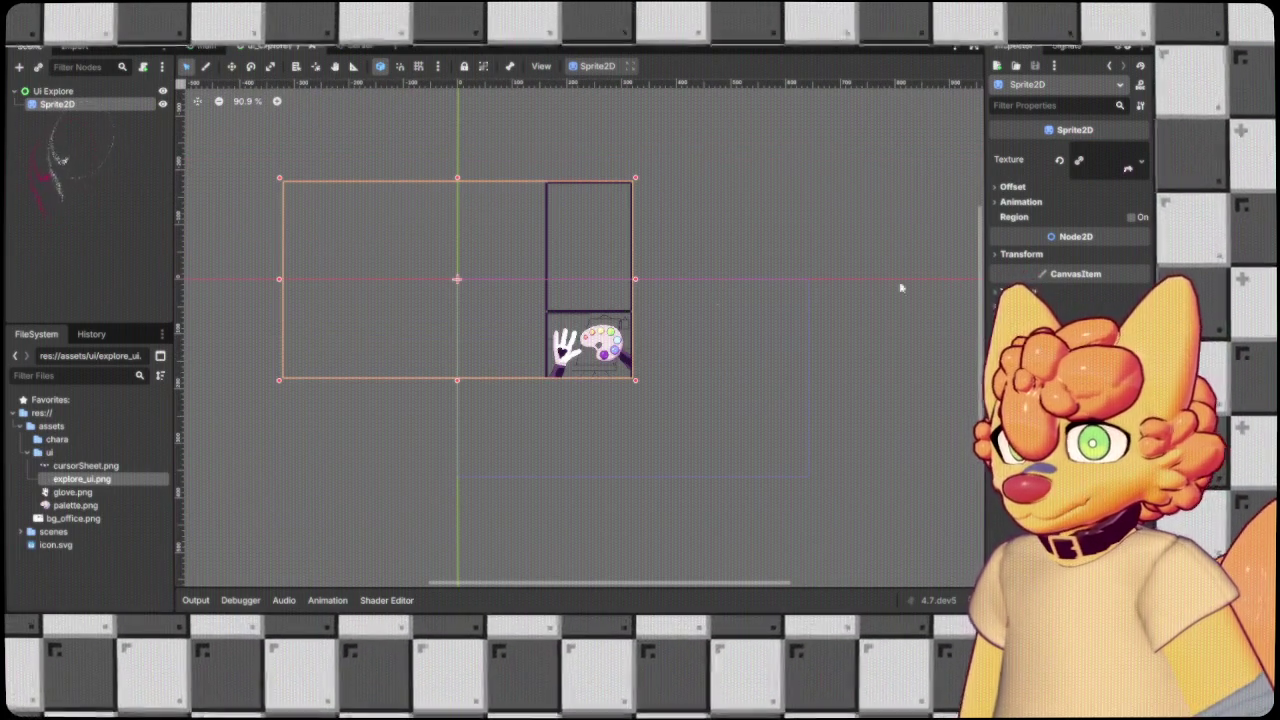
click(1012, 186)
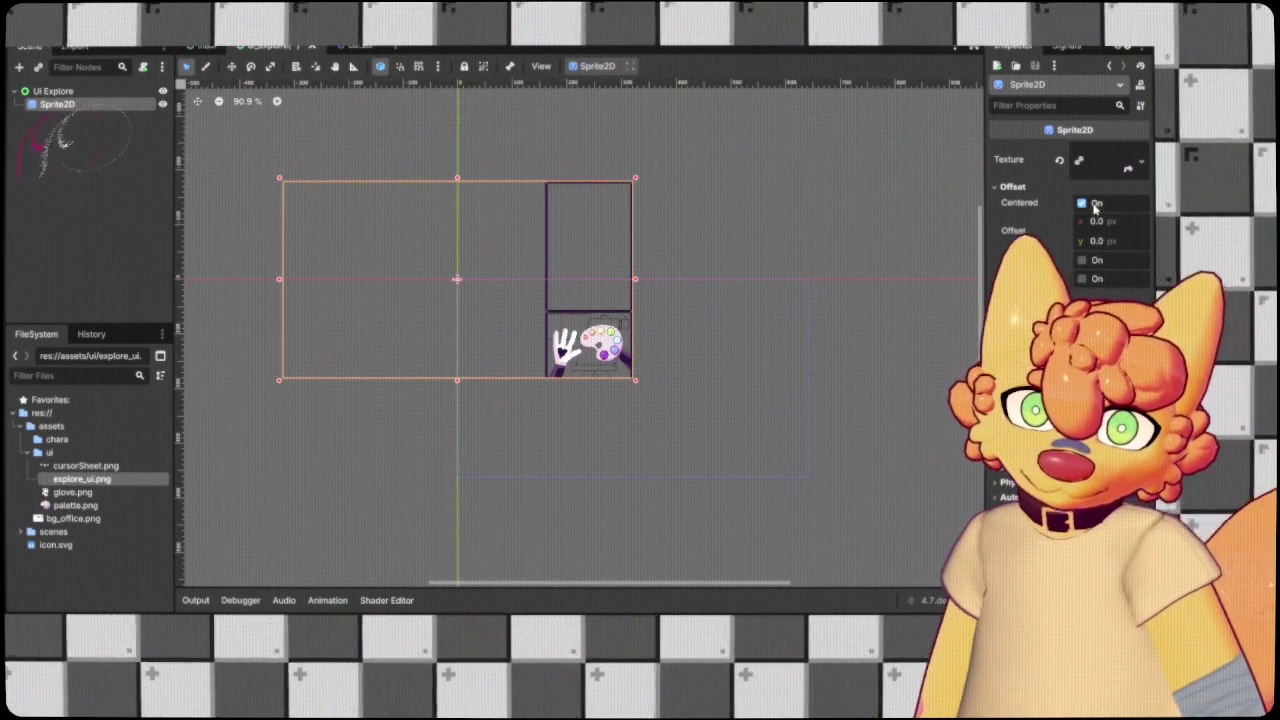
click(1082, 203)
scroll(423, 133, right, 3)
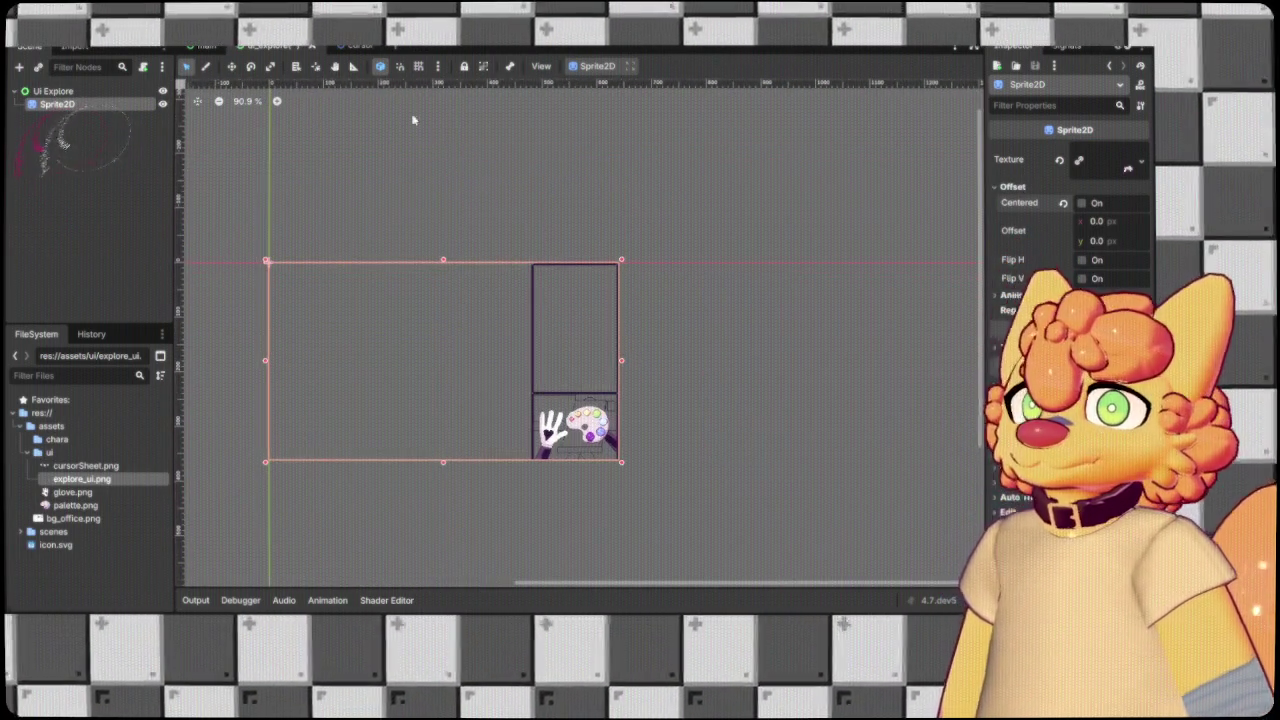
click(358, 46)
click(490, 315)
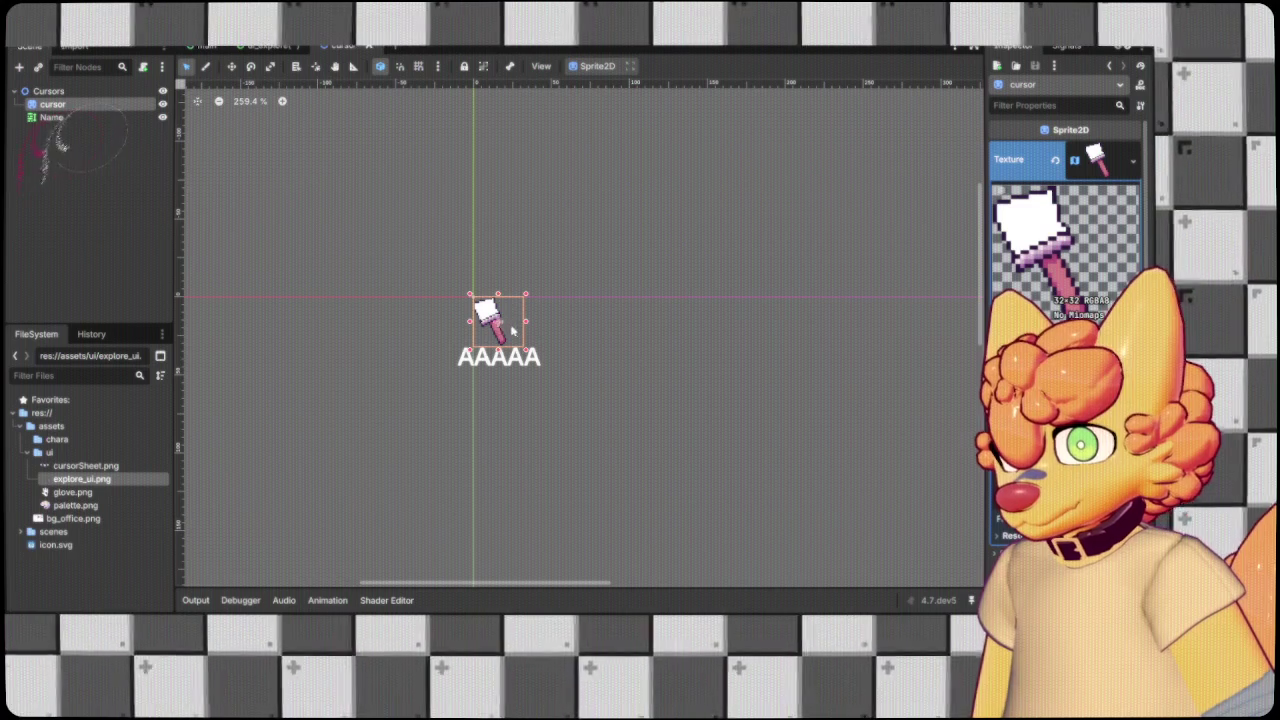
scroll(1065, 200, down, 2)
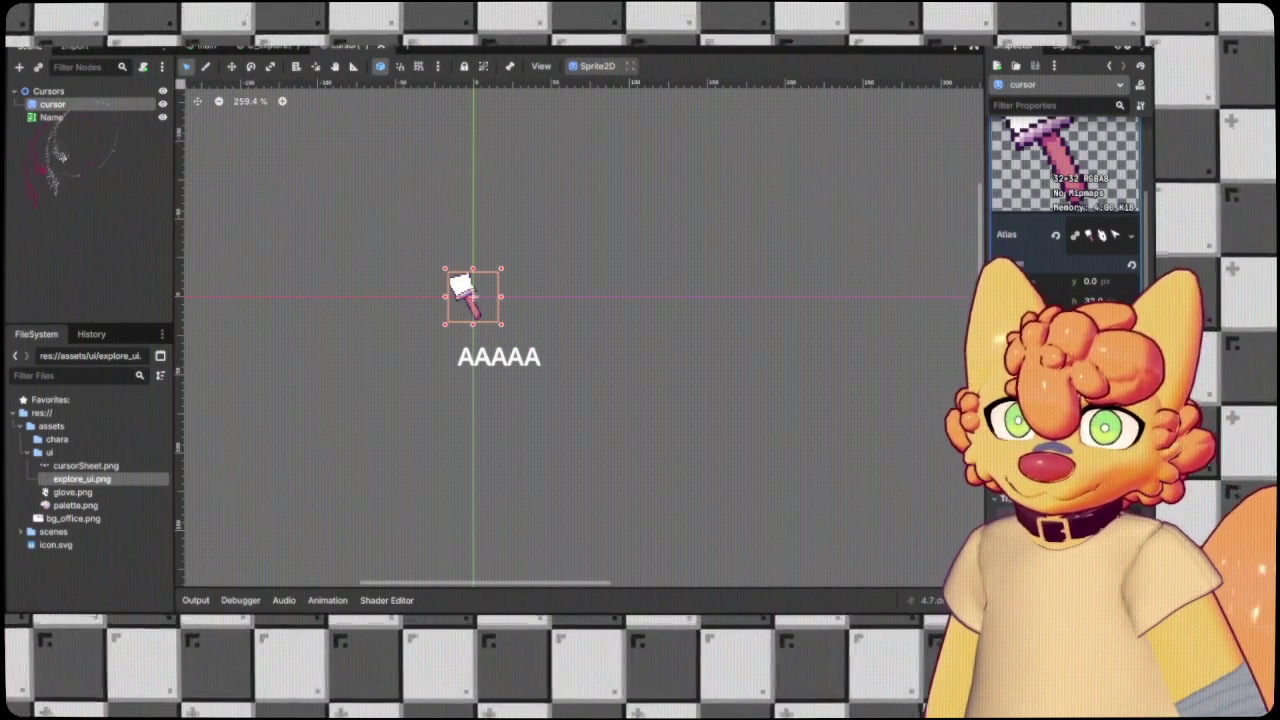
scroll(1065, 200, down, 3)
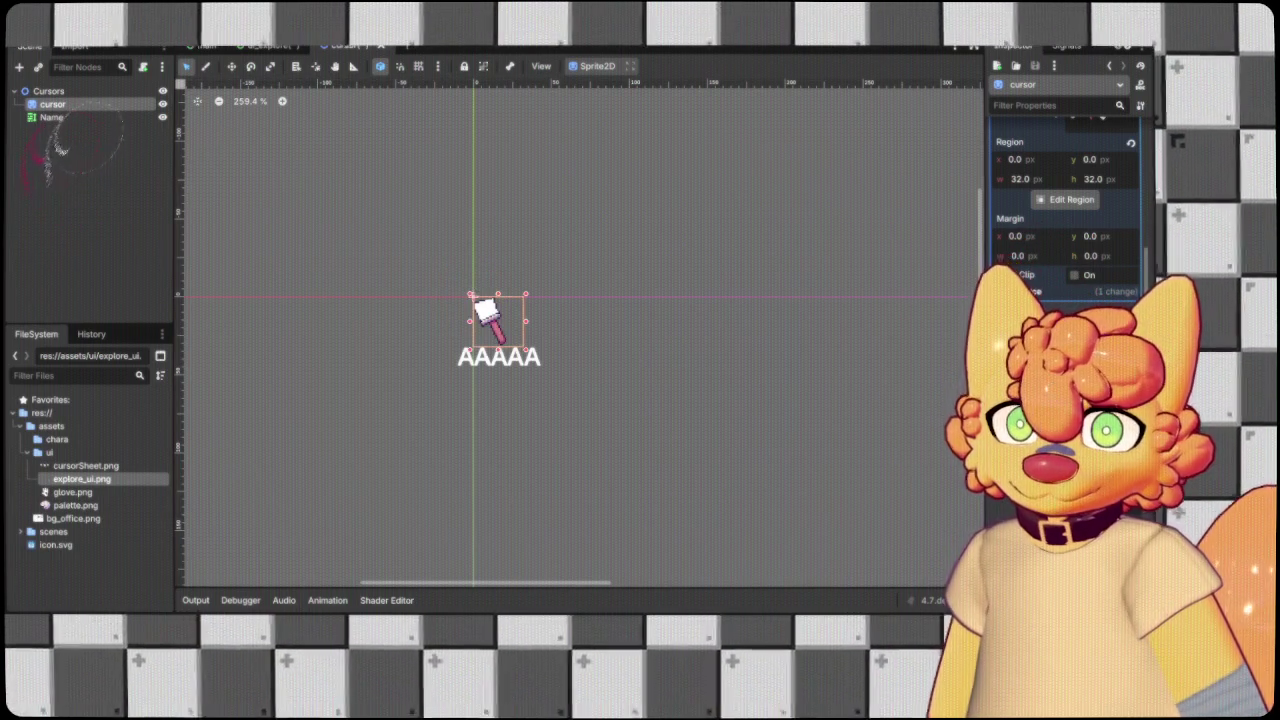
click(770, 353)
scroll(690, 319, up, 2)
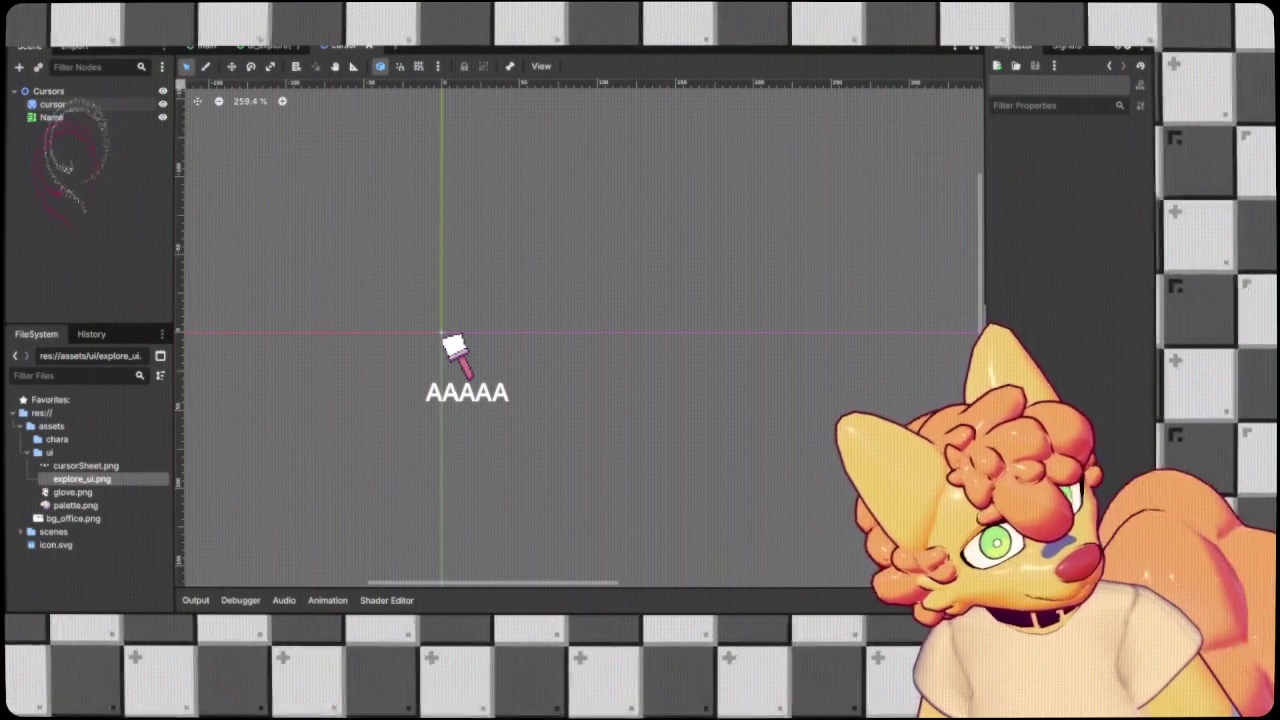
key(ctrl+shift+Tab)
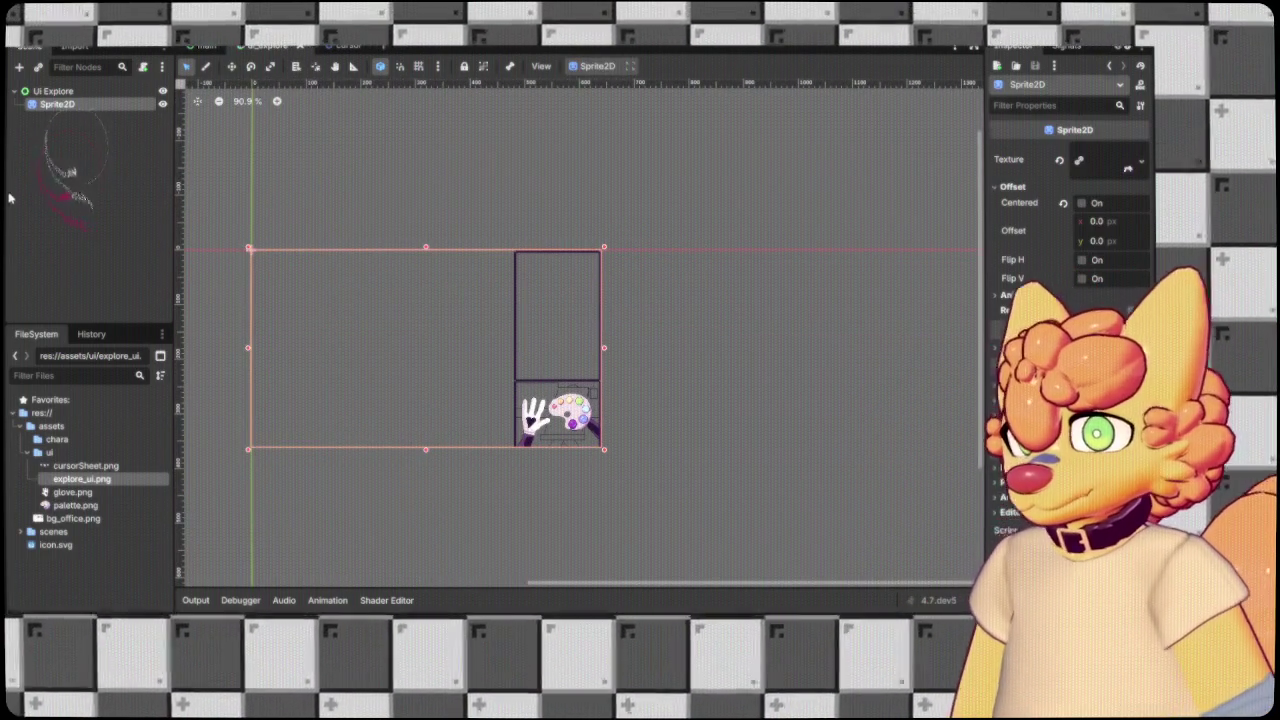
Rename the Sprite2D node to 'UI Base'.
click(50, 183)
click(62, 105)
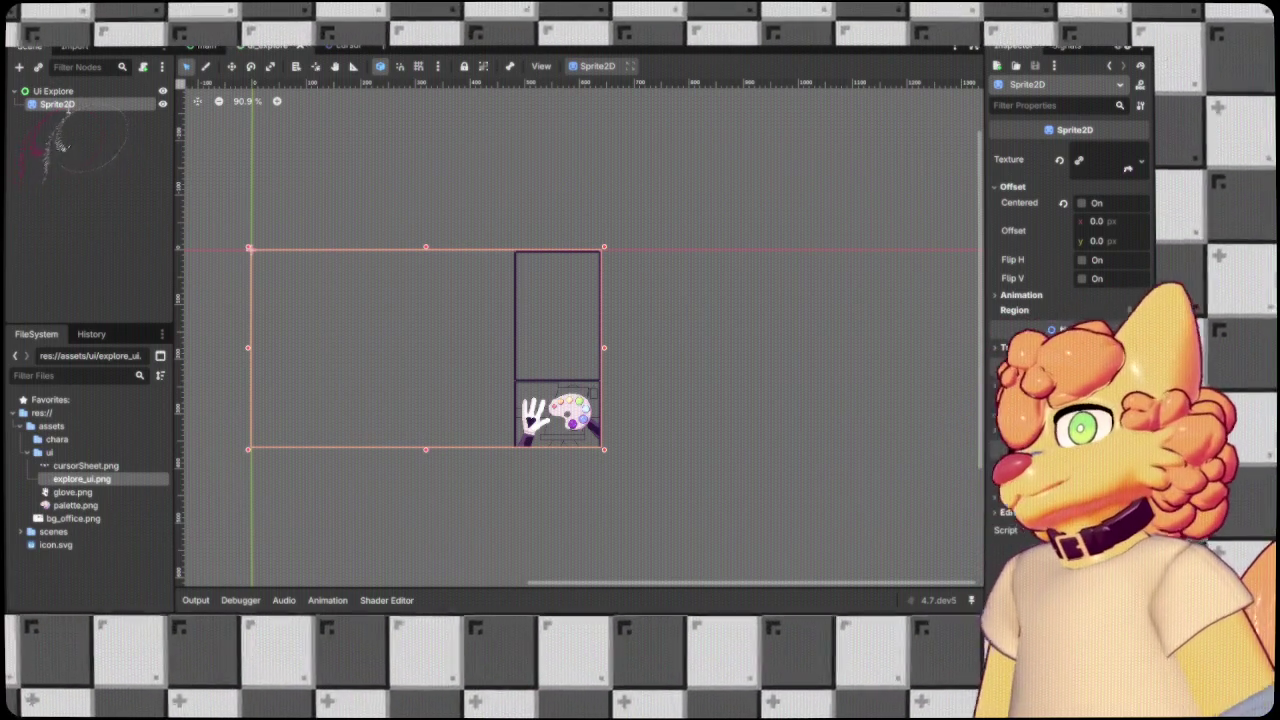
double_click(57, 104)
text(UI Base)
key(Return)
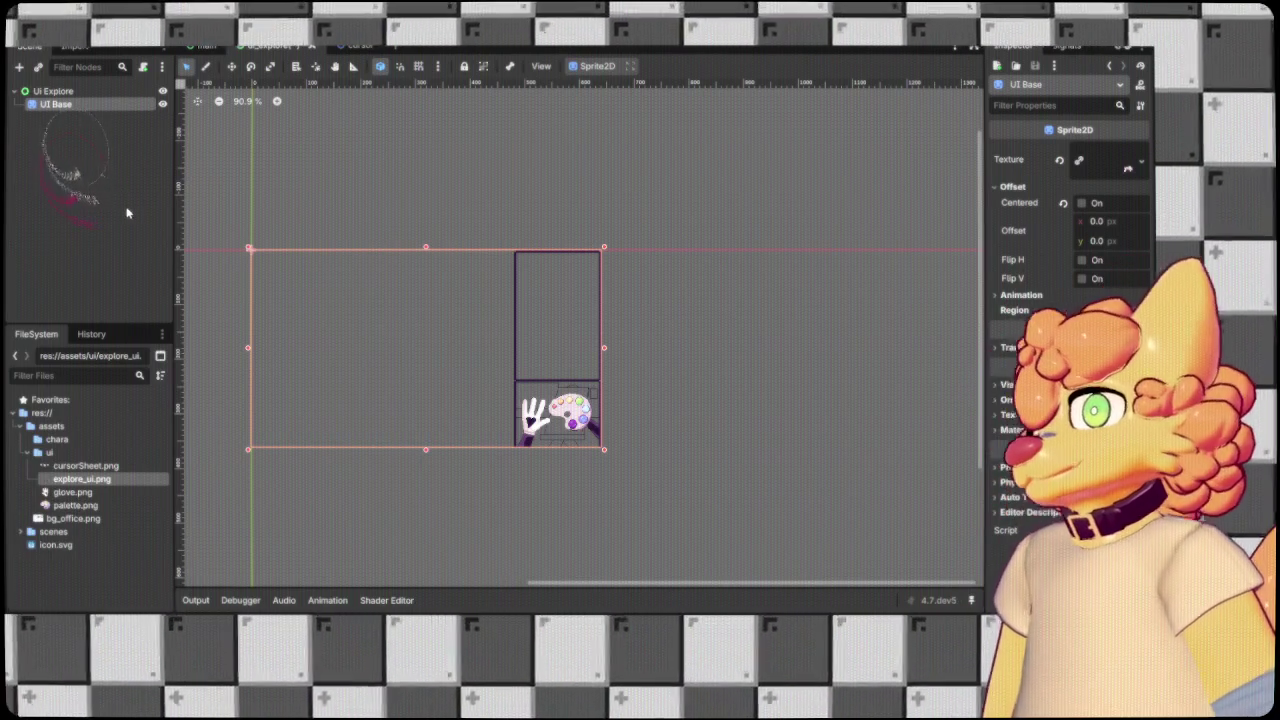
Add a TextureRect, move it out from under UI Base, and delete UI Base.
click(19, 67)
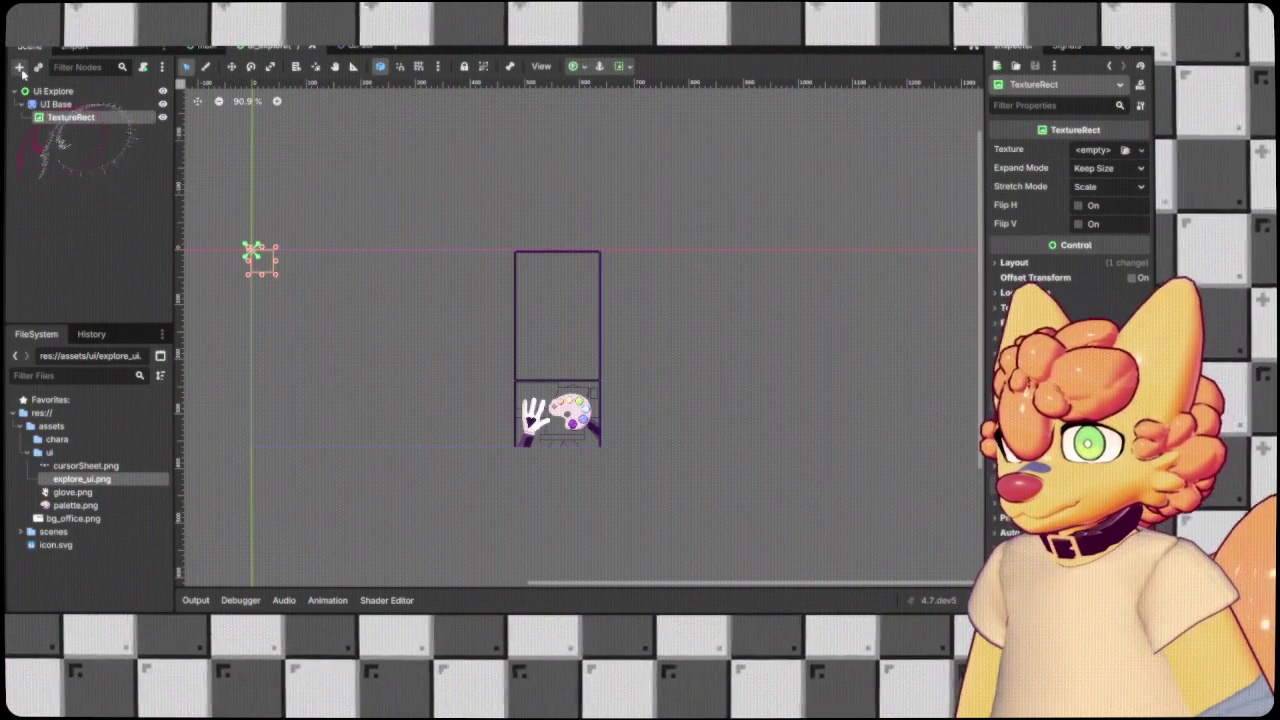
click(55, 104)
drag(65, 117, 60, 97)
click(55, 117)
key(Delete)
Assign explore_ui.png as the TextureRect's texture.
drag(82, 479, 50, 106)
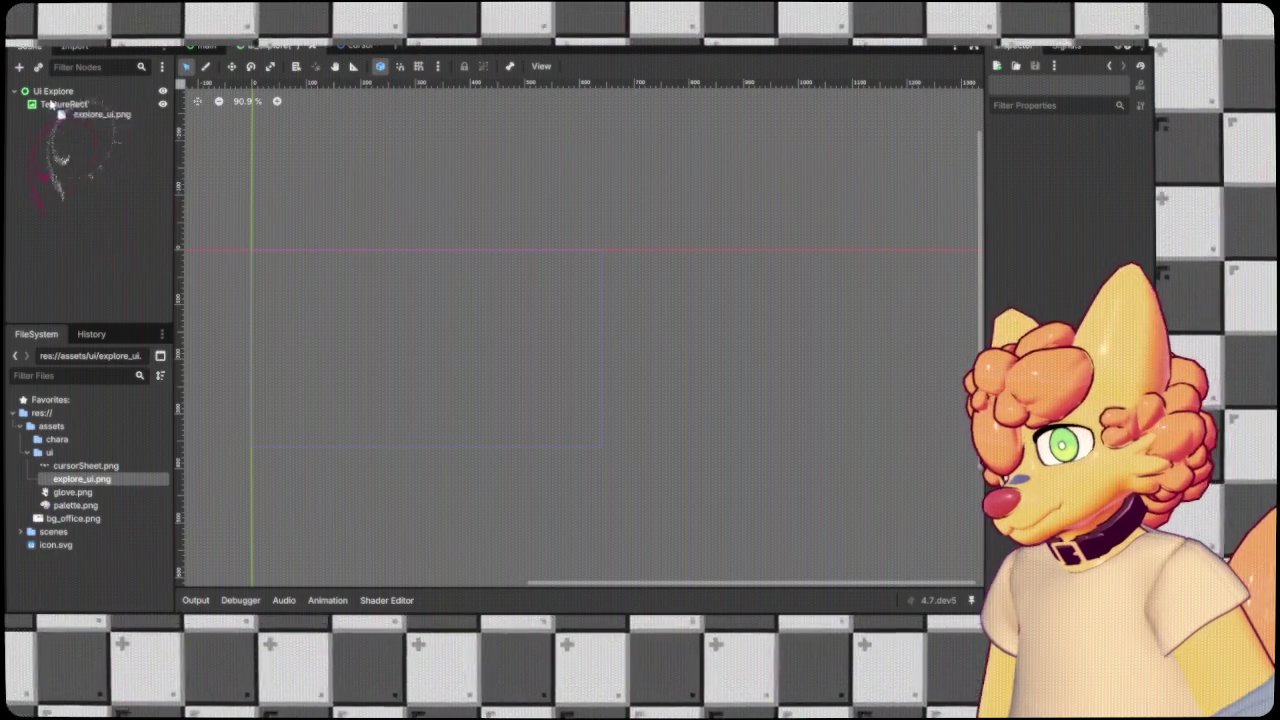
scroll(651, 163, left, 3)
scroll(669, 340, up, 1)
scroll(670, 344, up, 4)
scroll(675, 335, down, 4)
scroll(700, 470, up, 3)
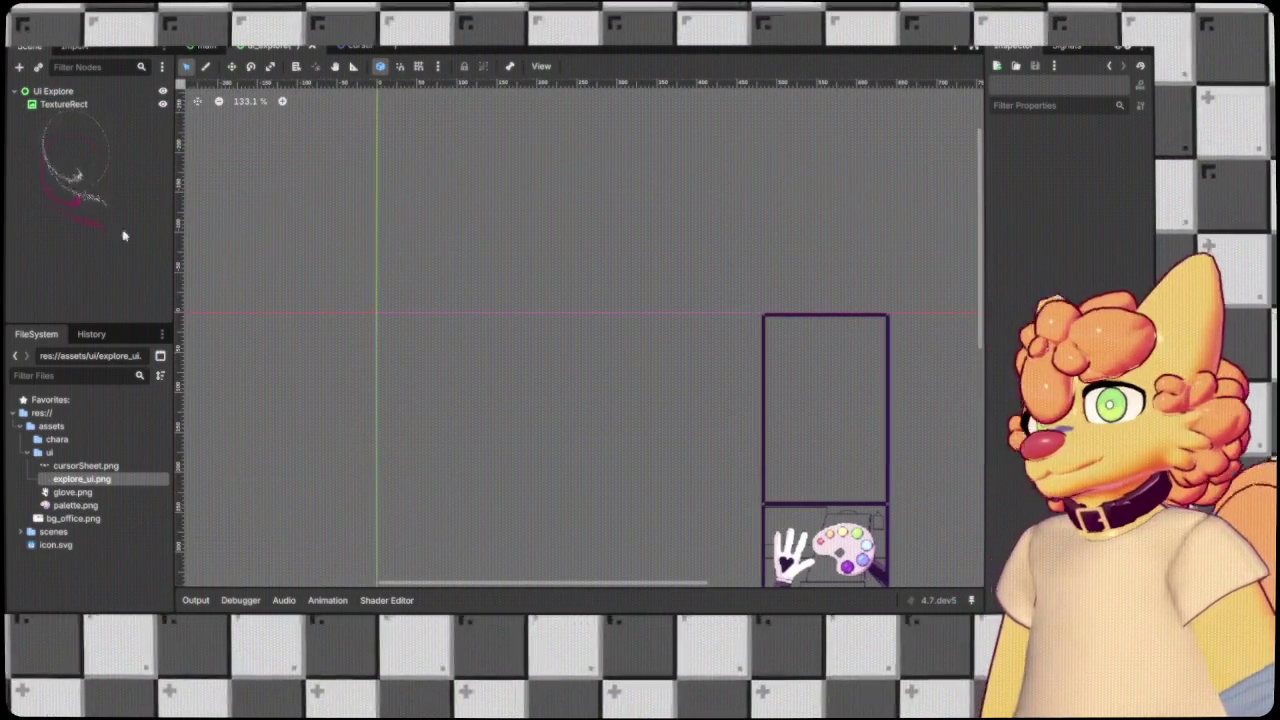
click(68, 105)
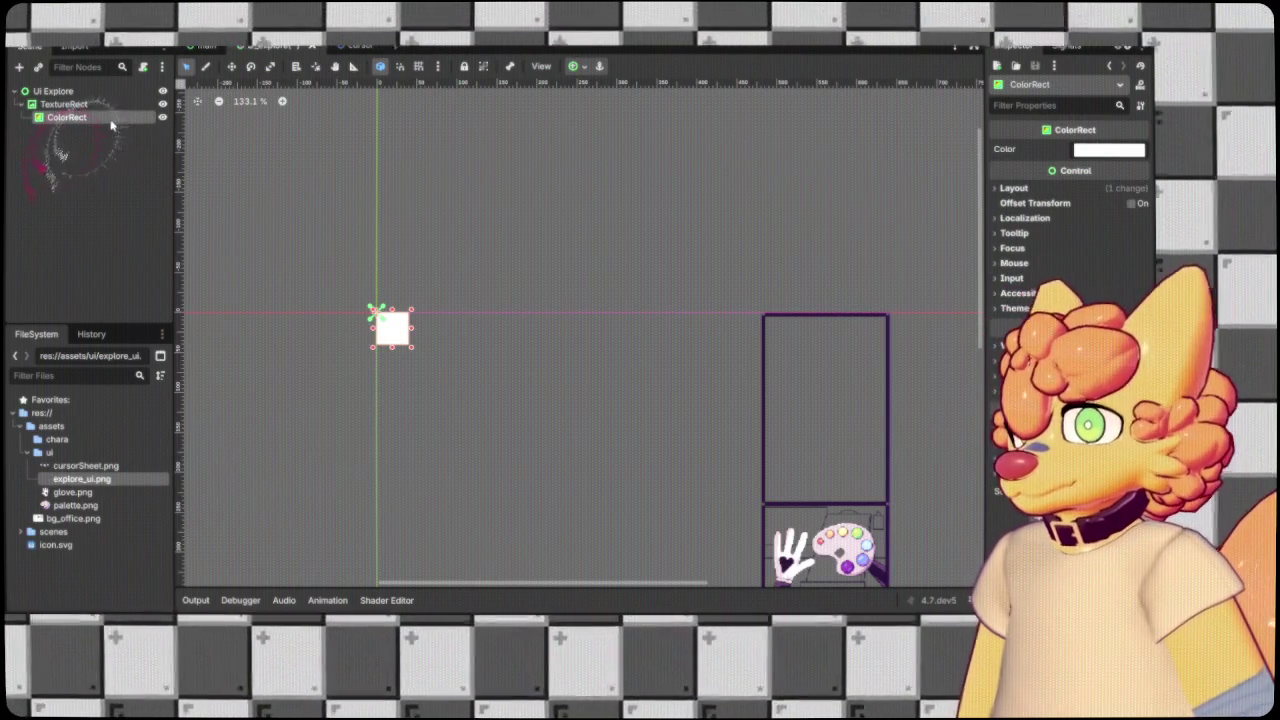
Move ColorRect out from under TextureRect and apply the Full Rect preset (Ctrl+Alt+F).
drag(116, 99, 116, 99)
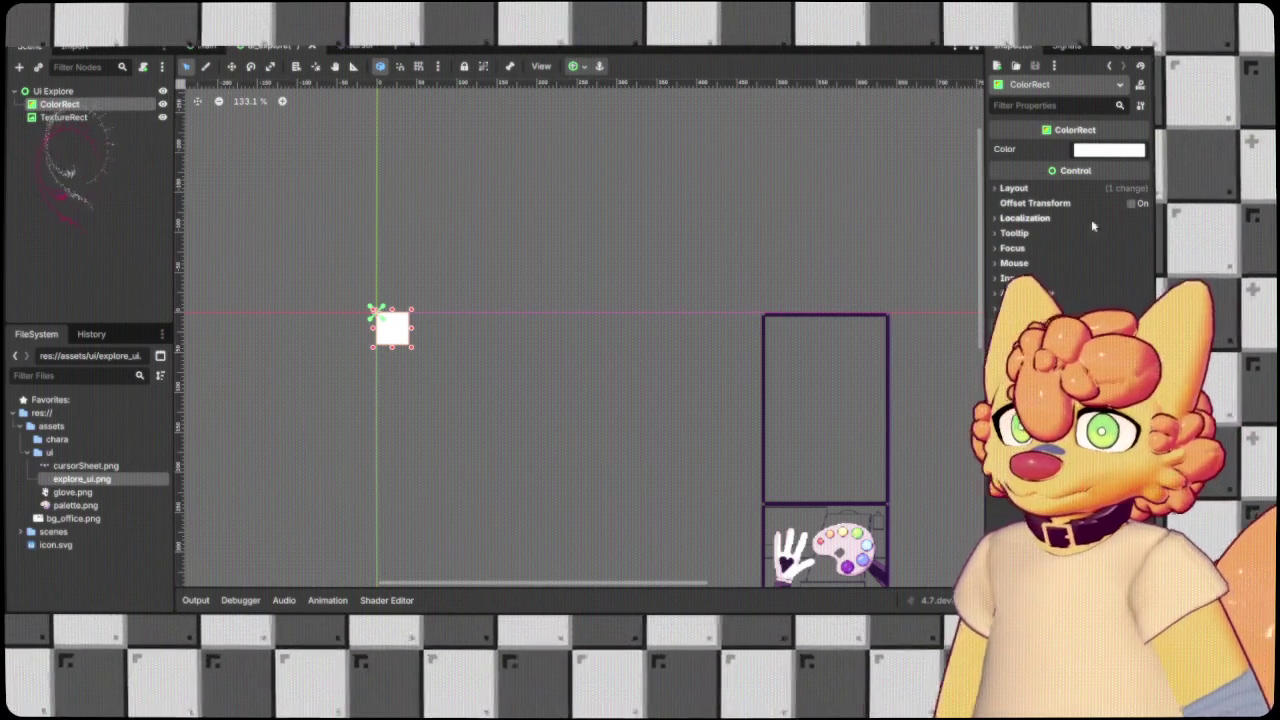
scroll(687, 283, down, 3)
scroll(687, 283, down, 1)
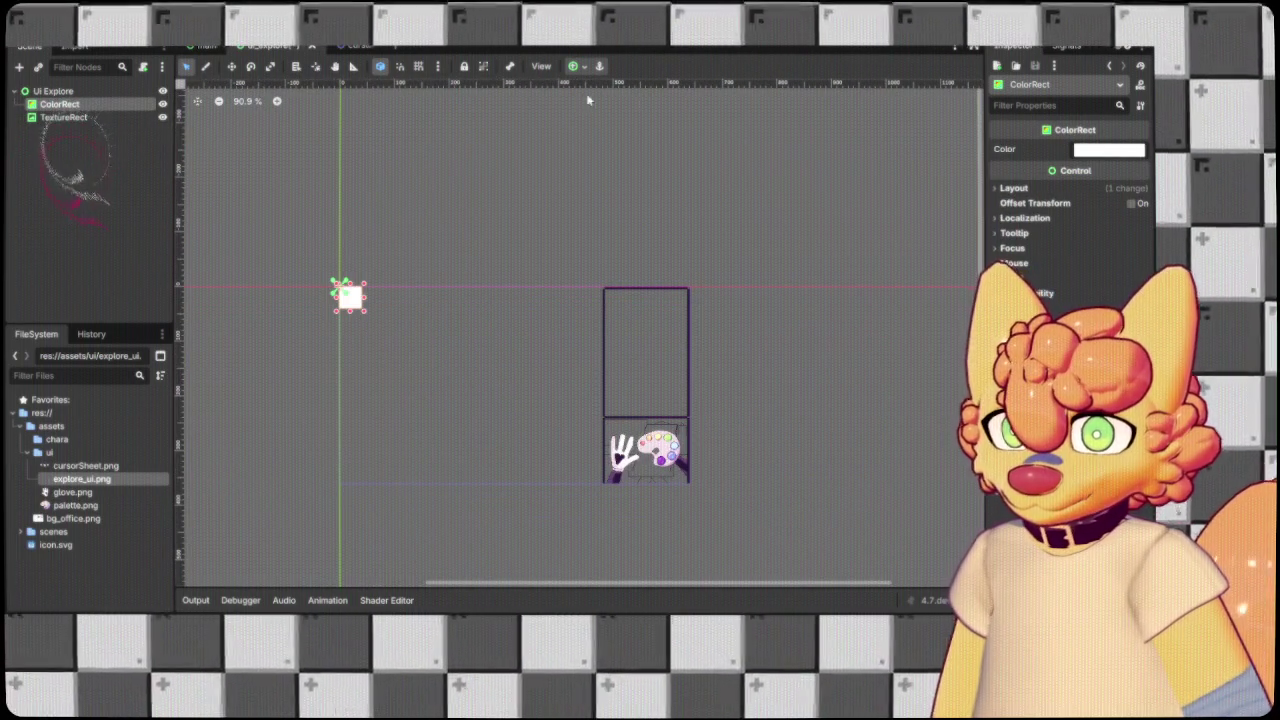
key(ctrl+alt+f)
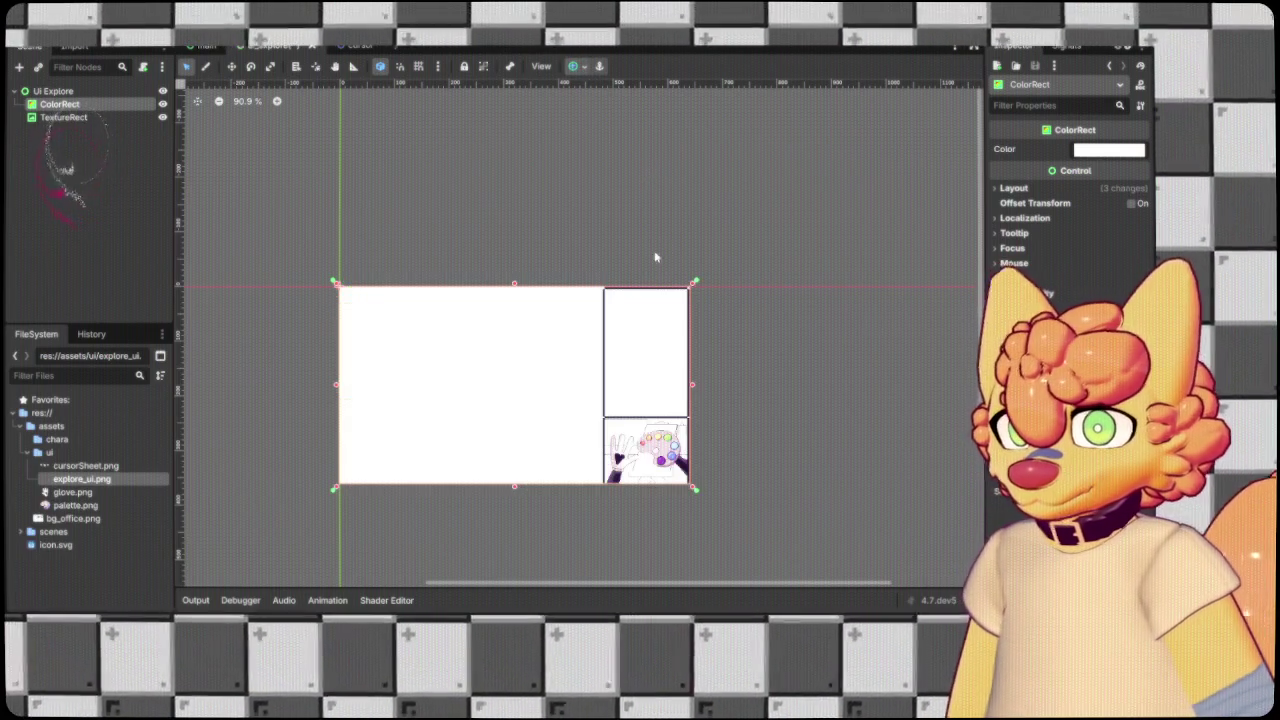
scroll(756, 377, up, 1)
scroll(756, 377, up, 1)
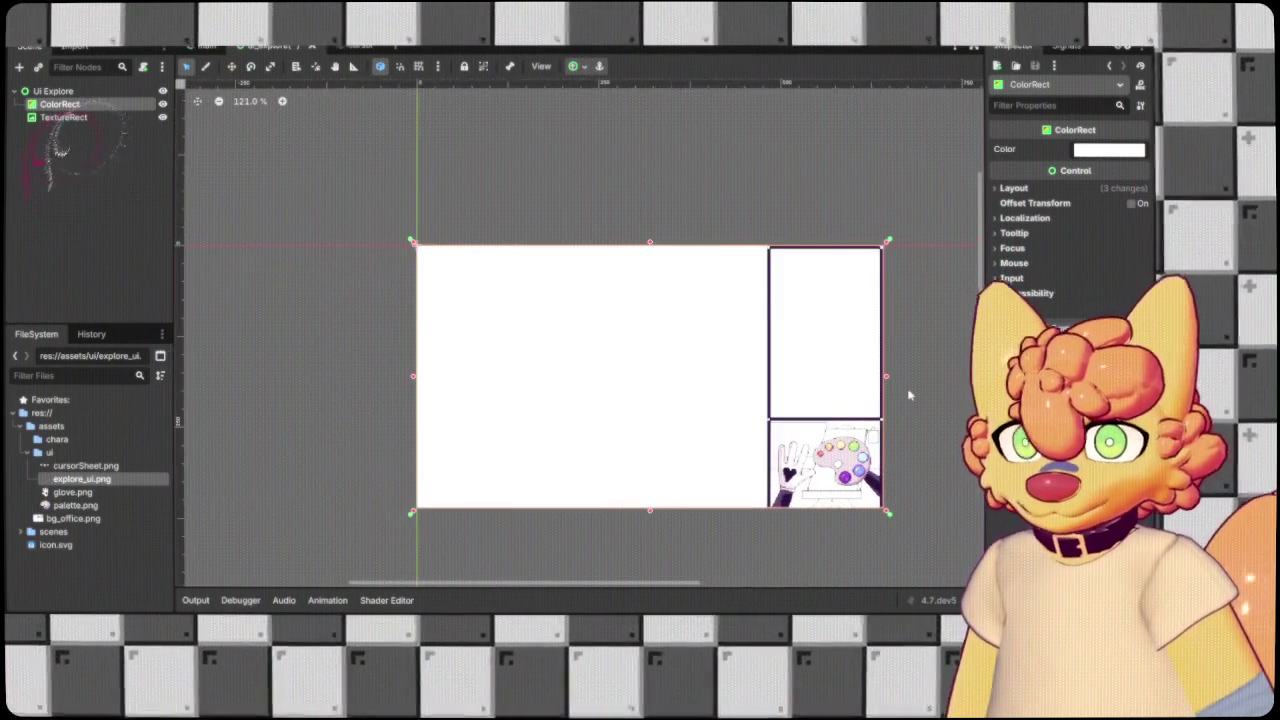
scroll(845, 395, up, 1)
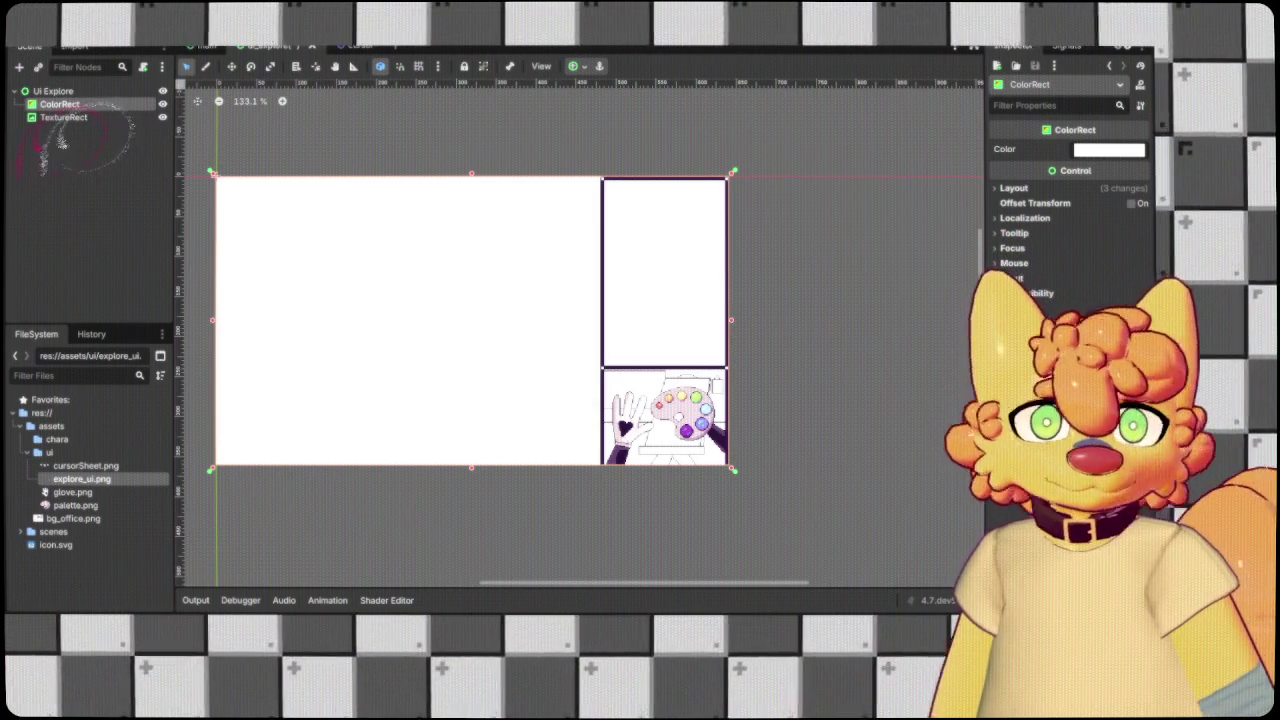
click(64, 117)
click(69, 204)
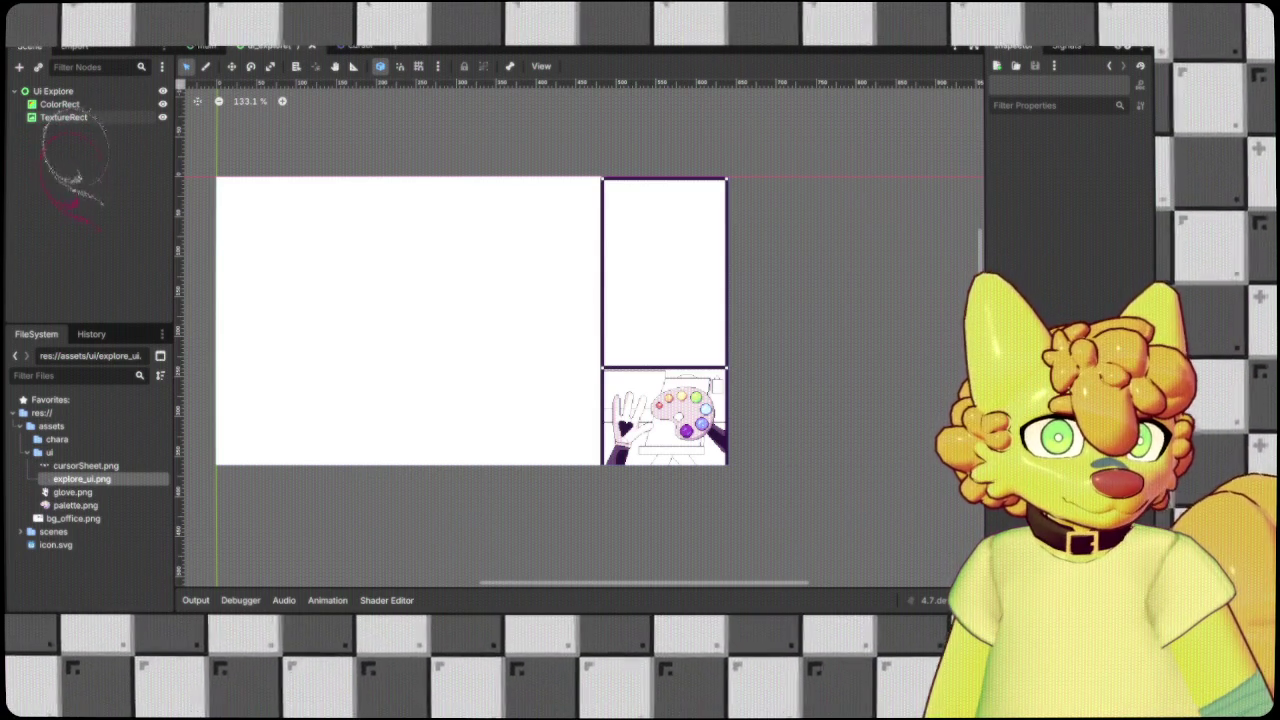
Delete ColorRect and add a CanvasLayer node placed above TextureRect.
click(62, 104)
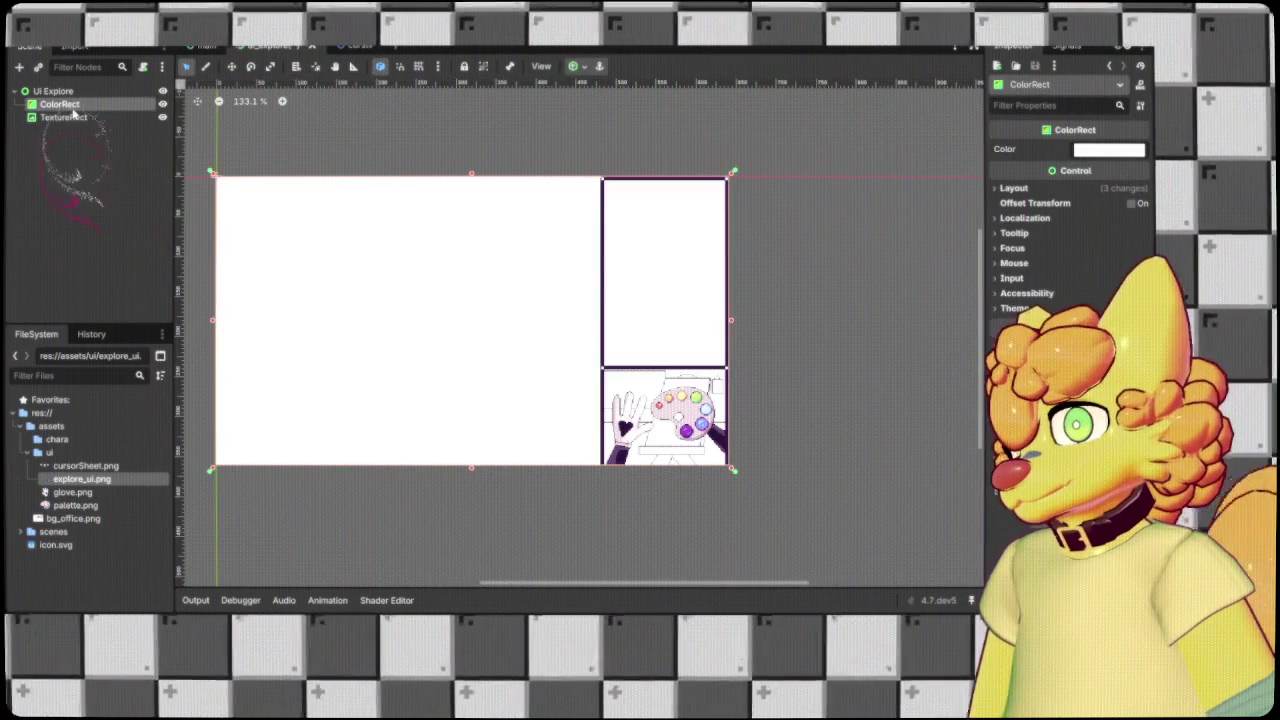
key(Delete)
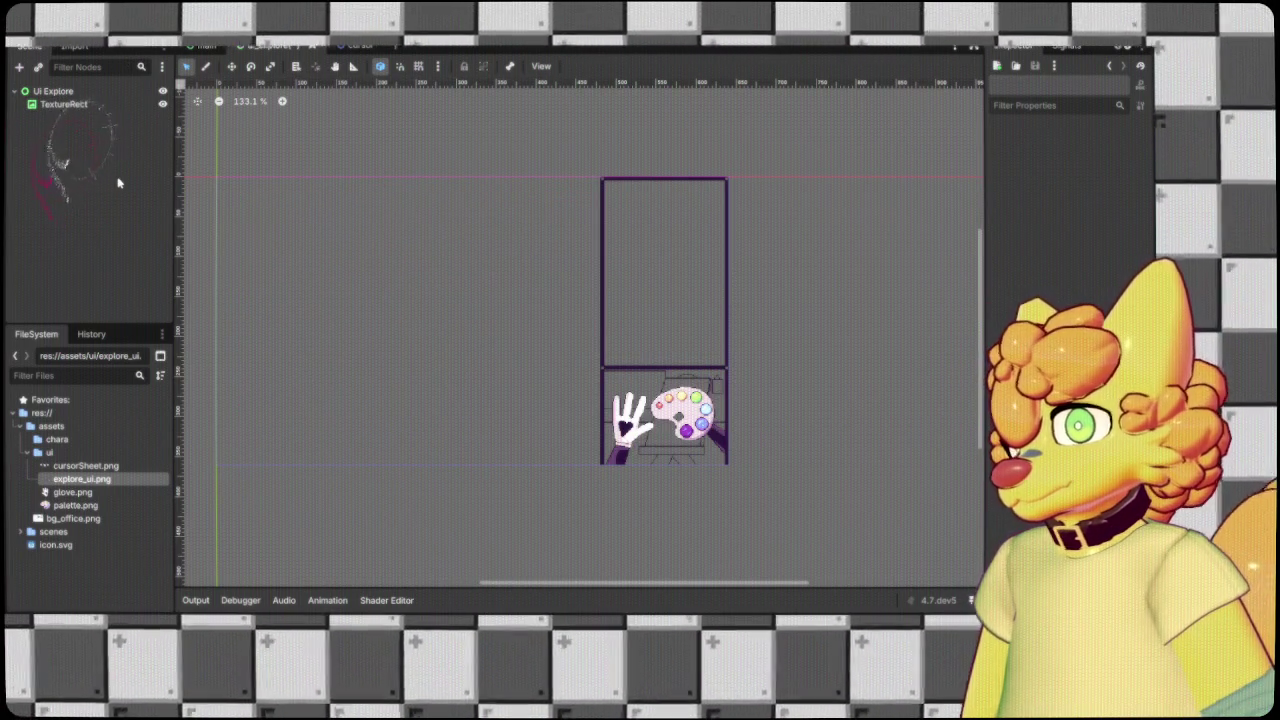
key(ctrl+v)
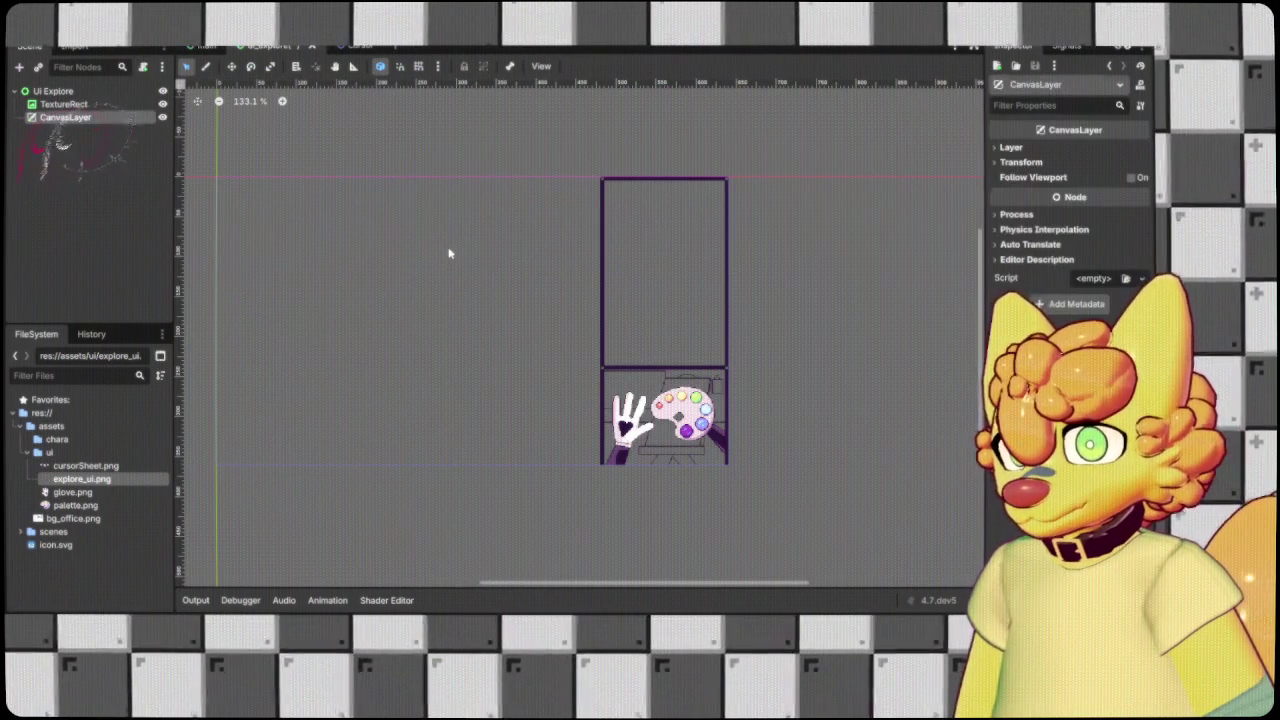
drag(110, 101, 110, 99)
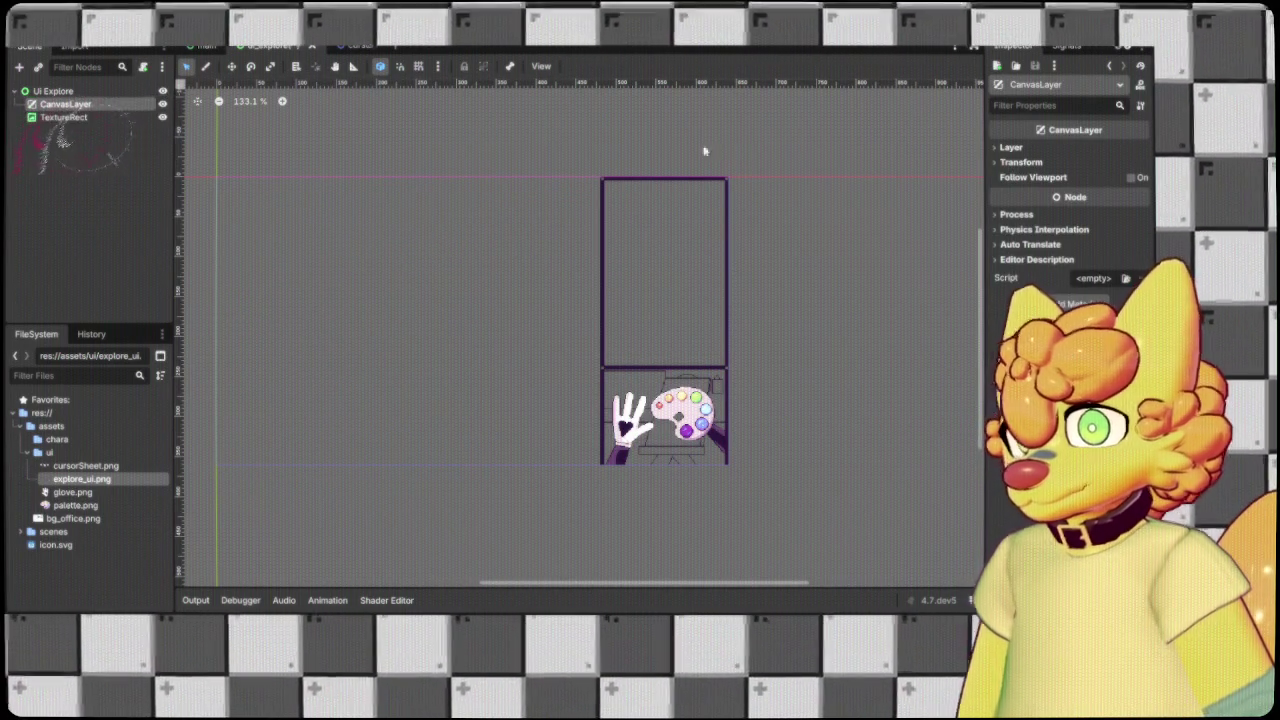
Inspect the CanvasLayer's Physics Interpolation settings.
click(1030, 163)
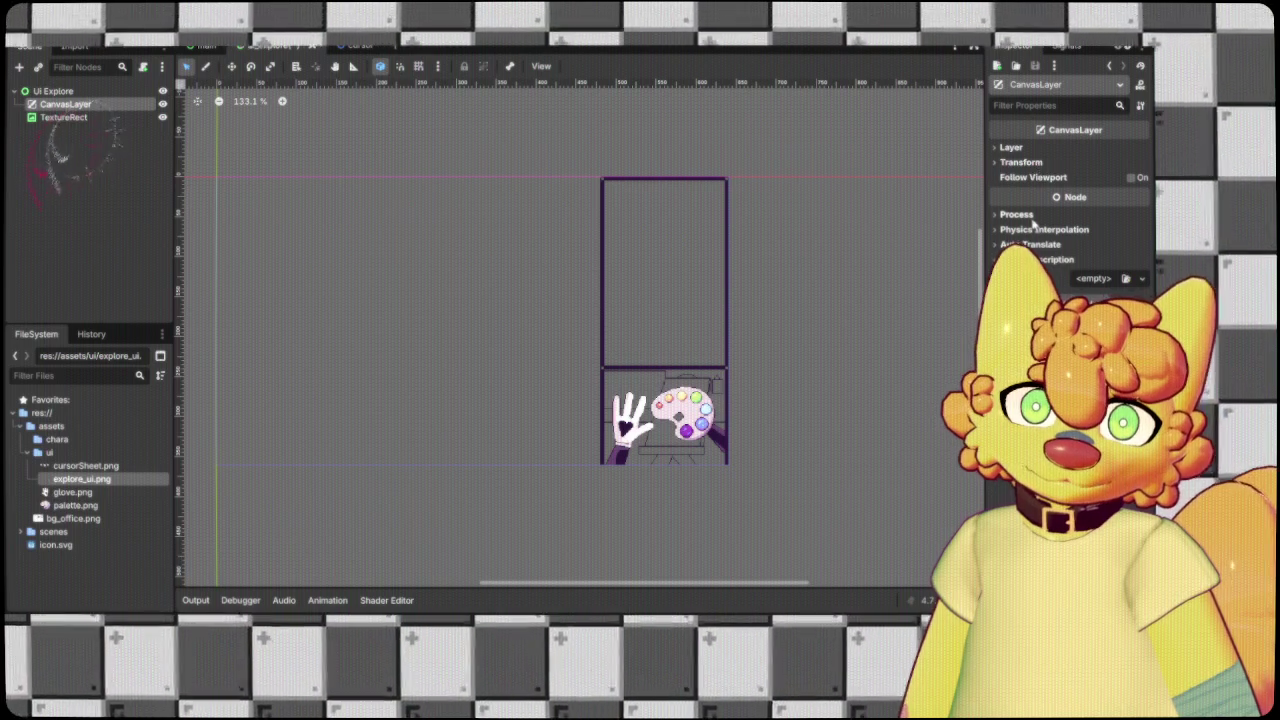
click(1032, 230)
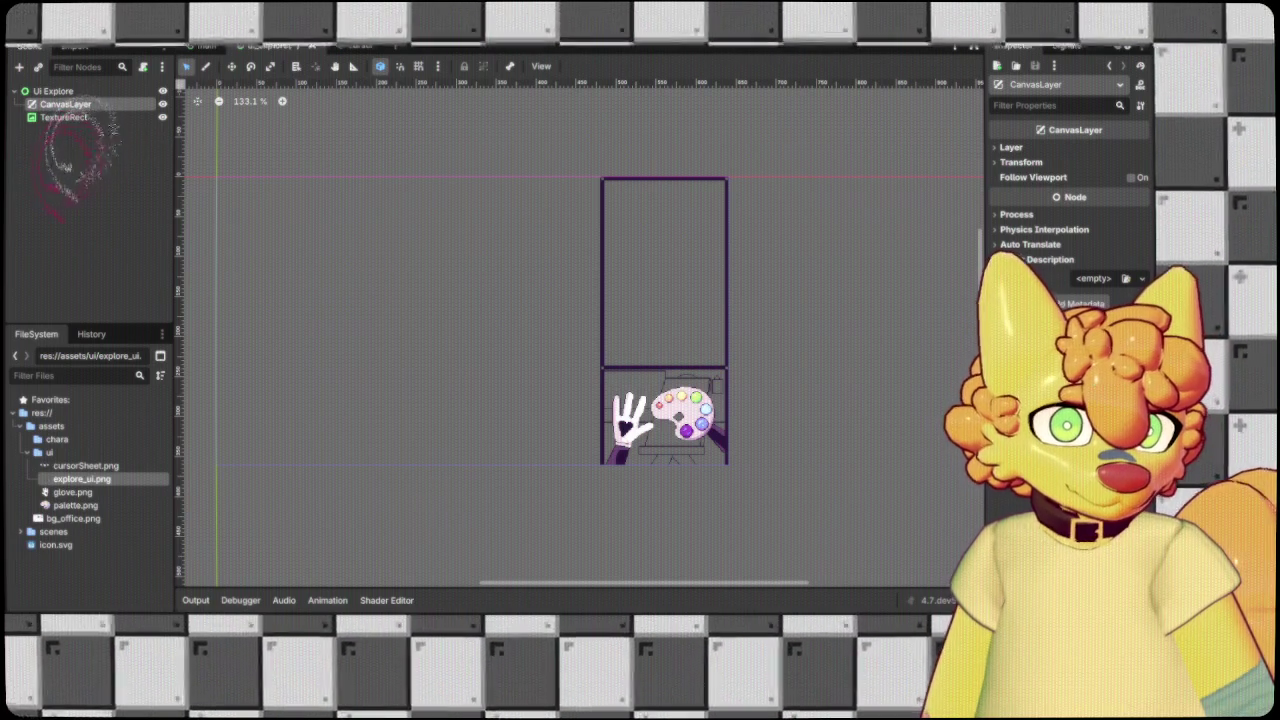
scroll(743, 354, right, 3)
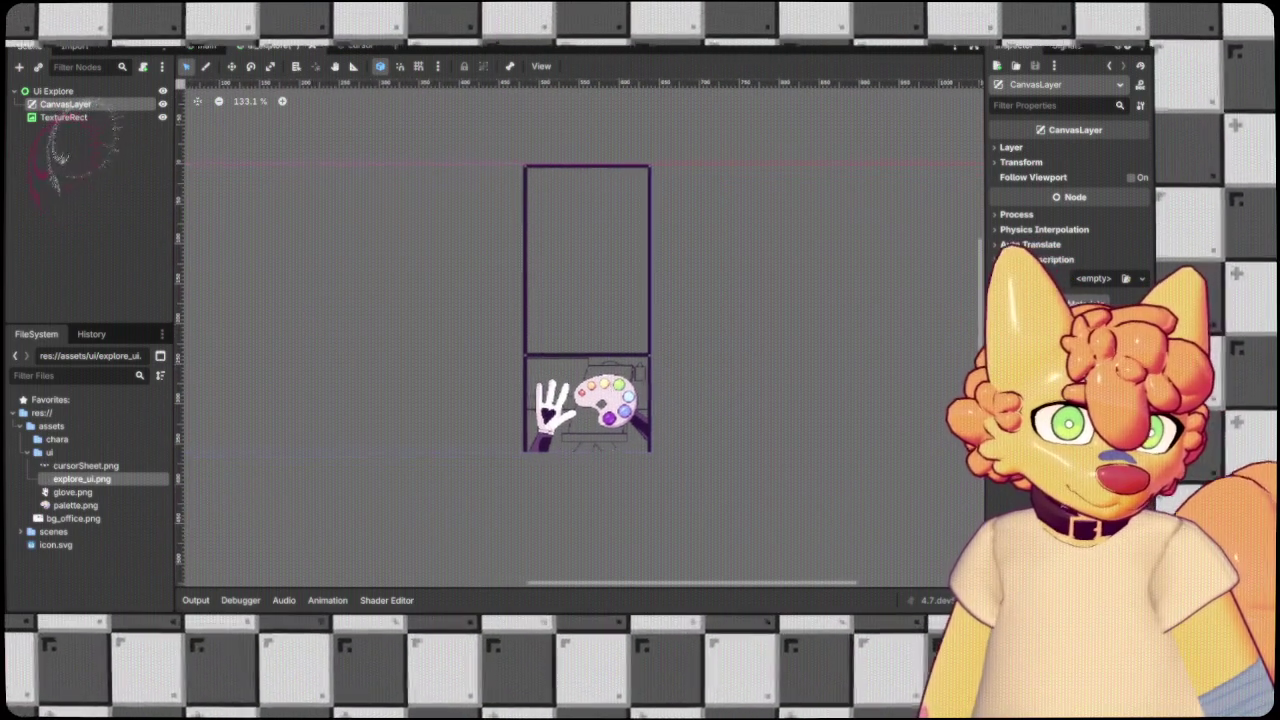
scroll(499, 334, left, 5)
scroll(484, 326, right, 2)
click(70, 117)
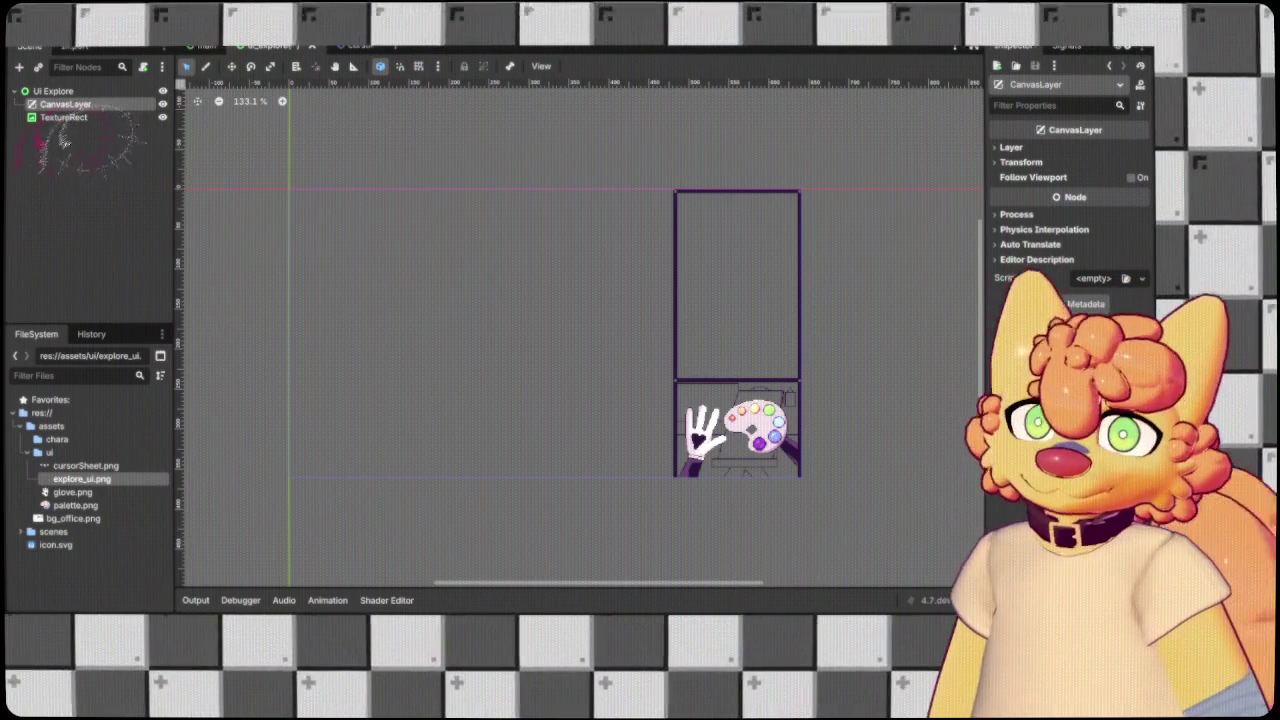
click(31, 186)
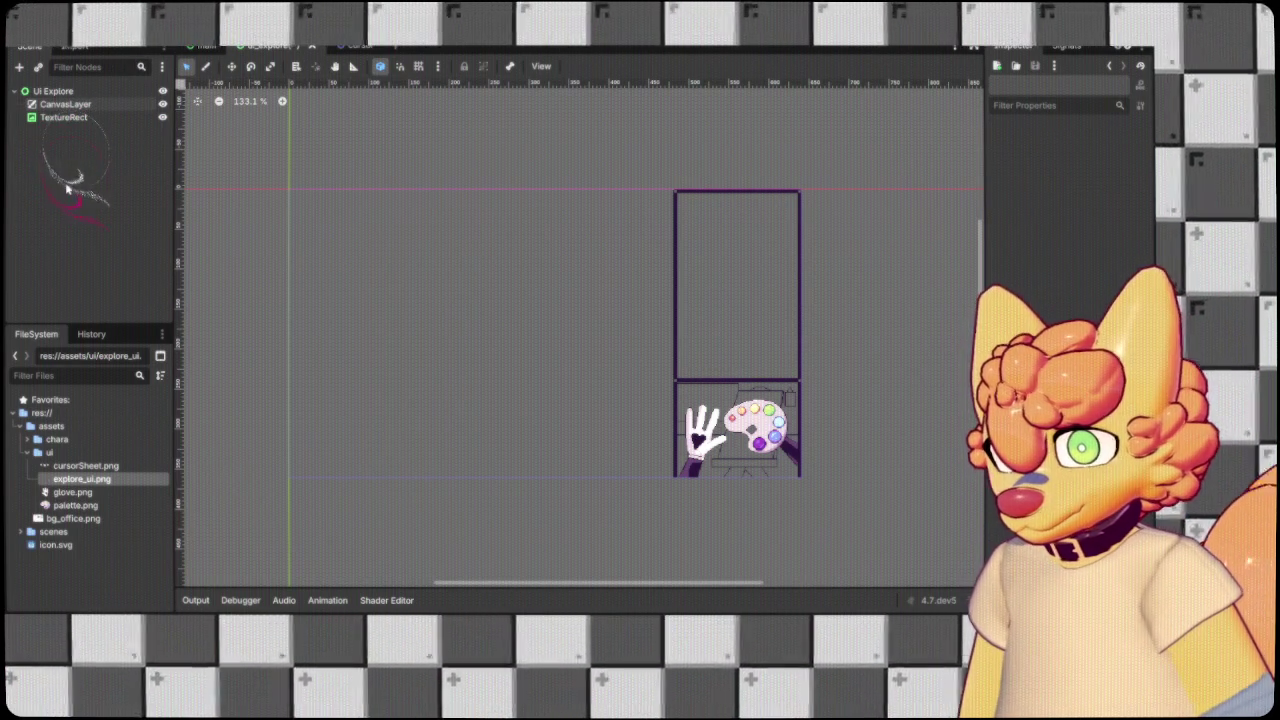
Add an AnimatedSprite2D named Talking and bring talkSheet.png from the chara folder onto it.
key(ctrl+v)
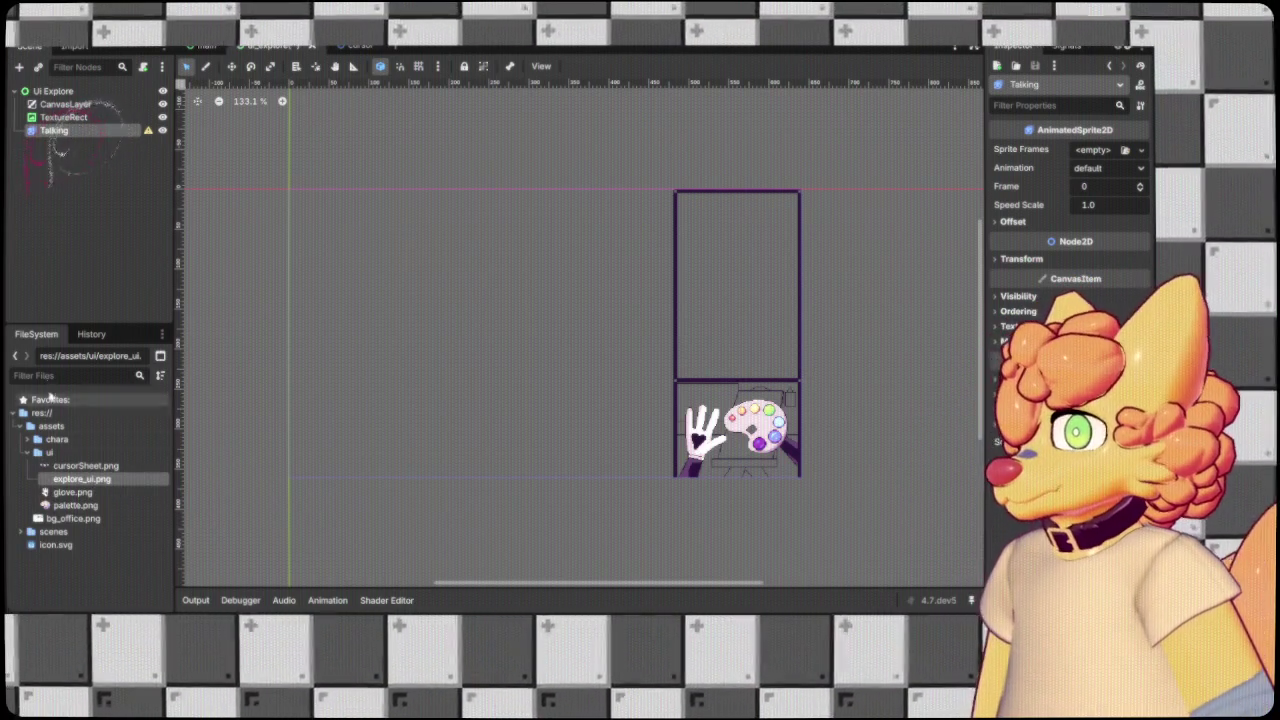
click(93, 453)
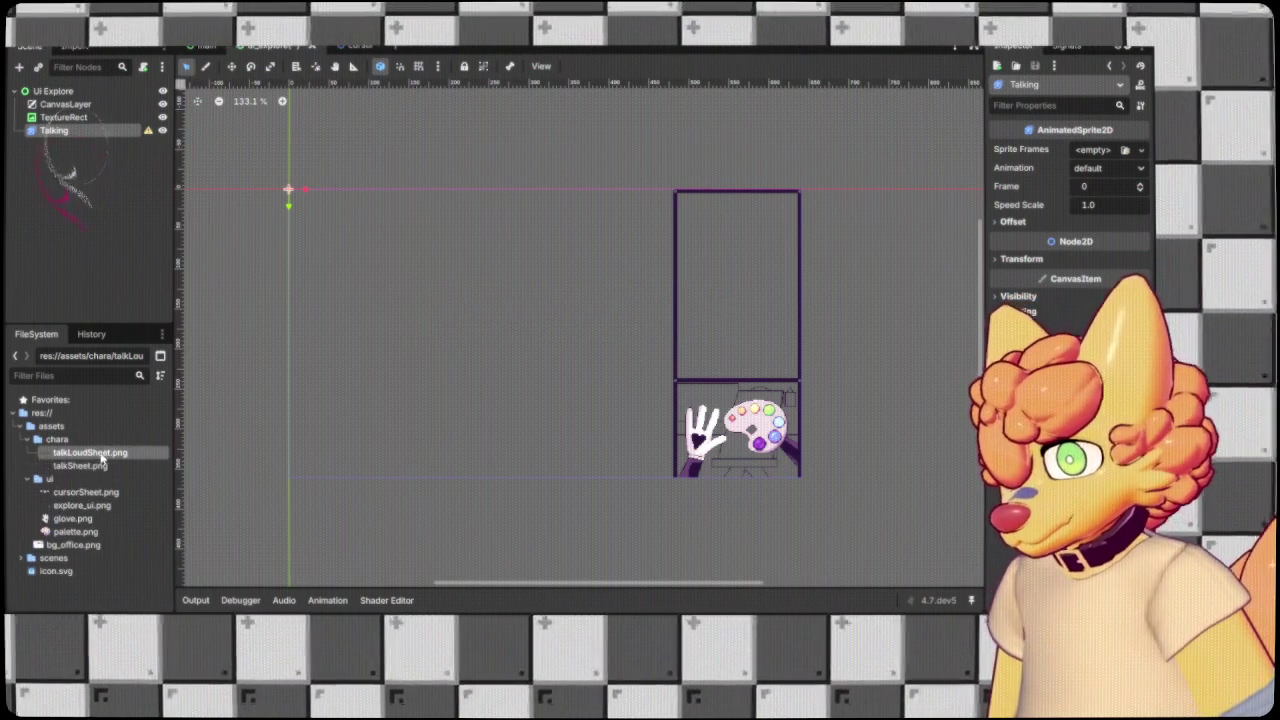
click(85, 466)
drag(93, 468, 83, 133)
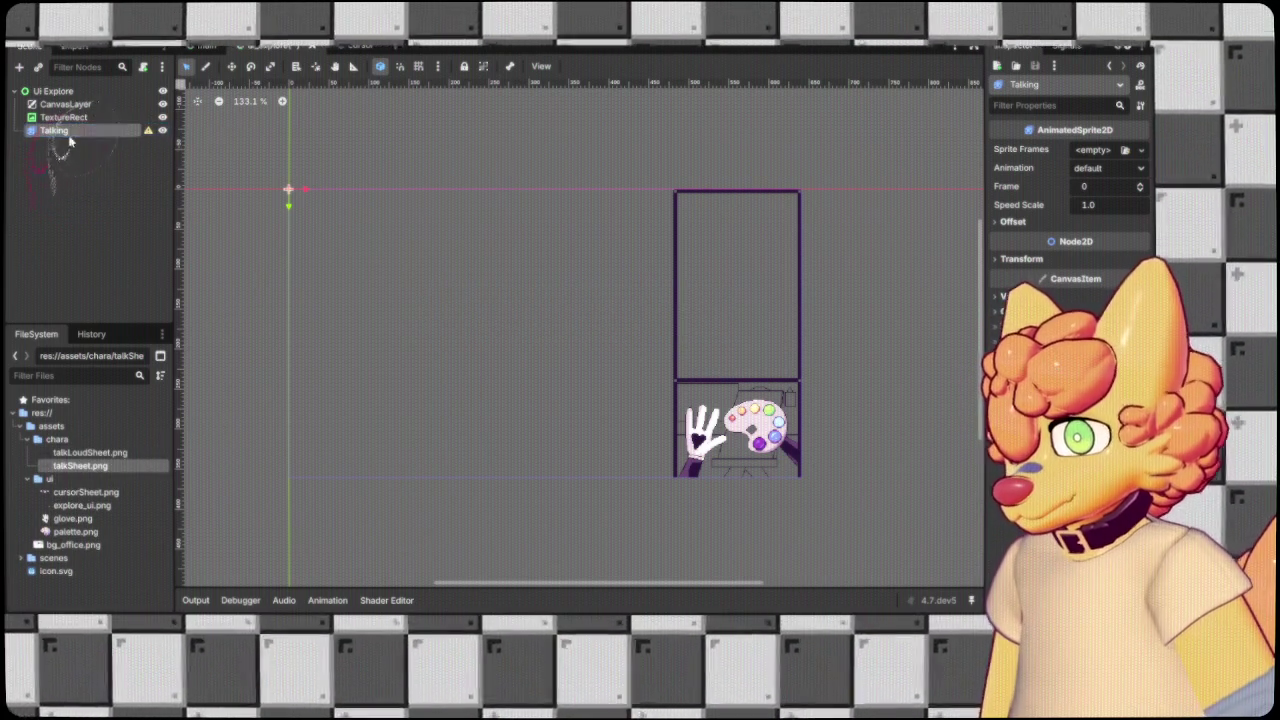
Create a new SpriteFrames resource in Talking's Sprite Frames property.
scroll(308, 240, down, 3)
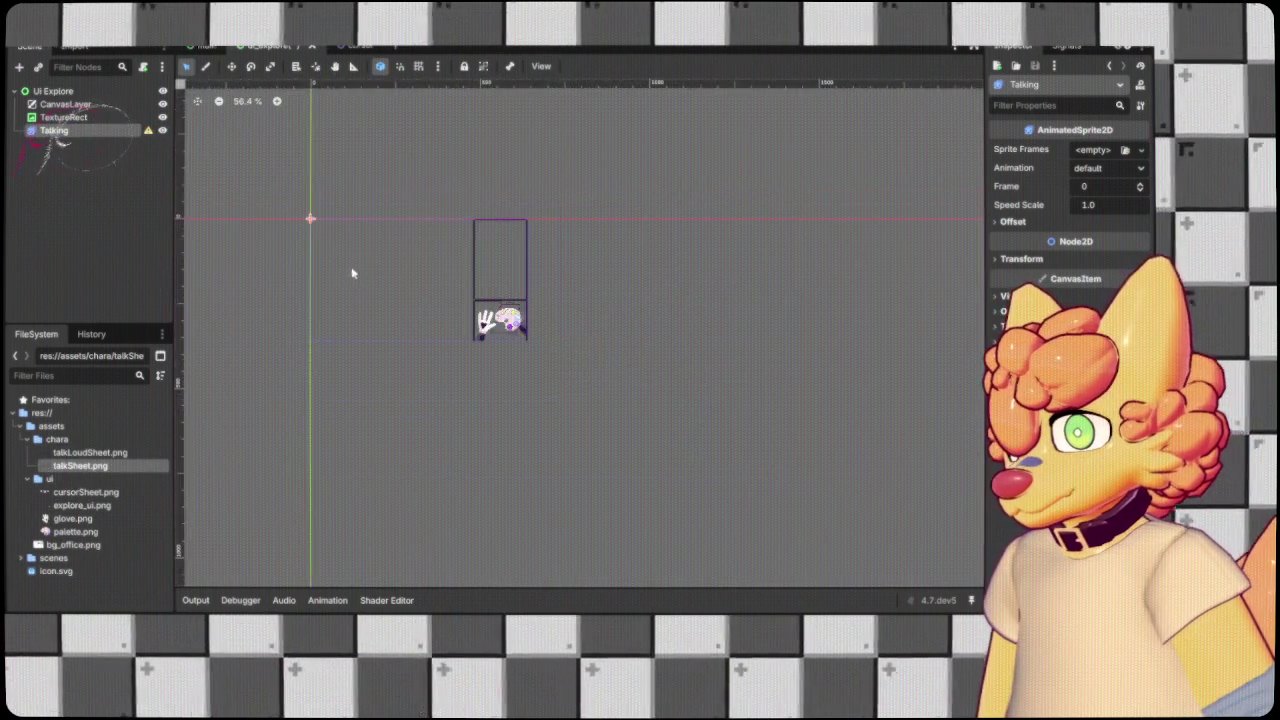
scroll(400, 330, up, 3)
scroll(400, 330, left, 3)
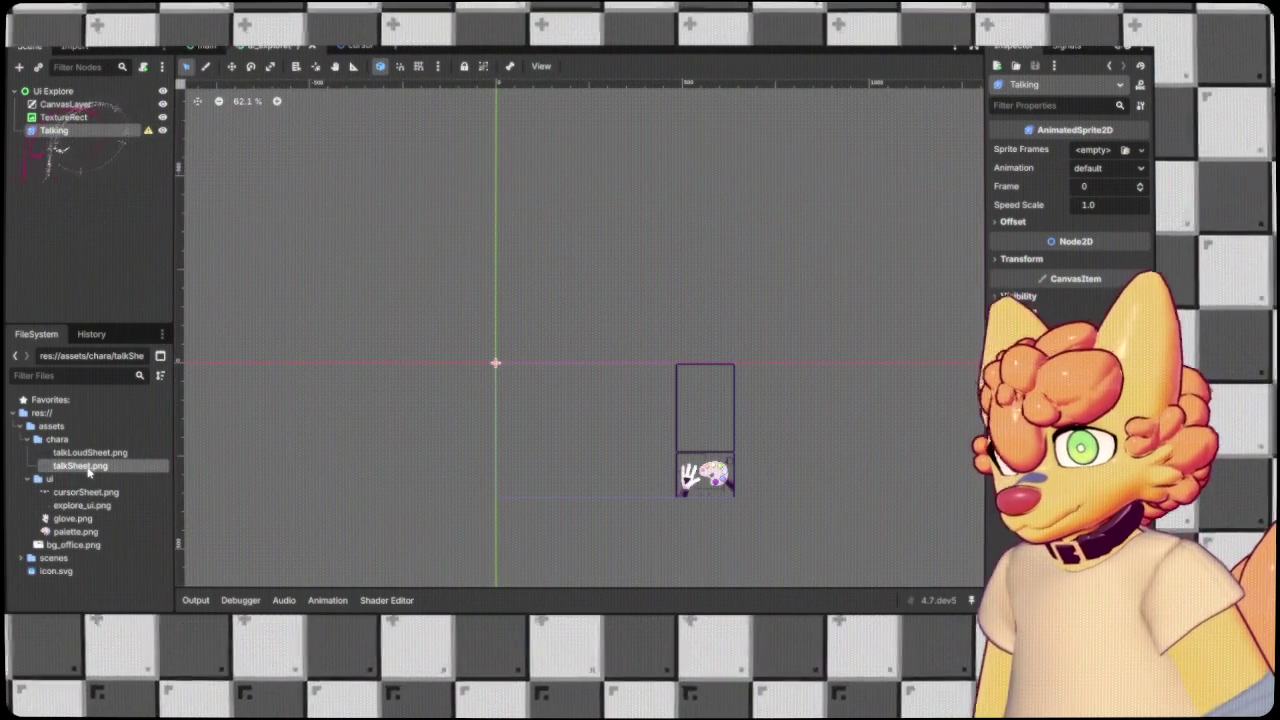
click(1141, 149)
click(1100, 170)
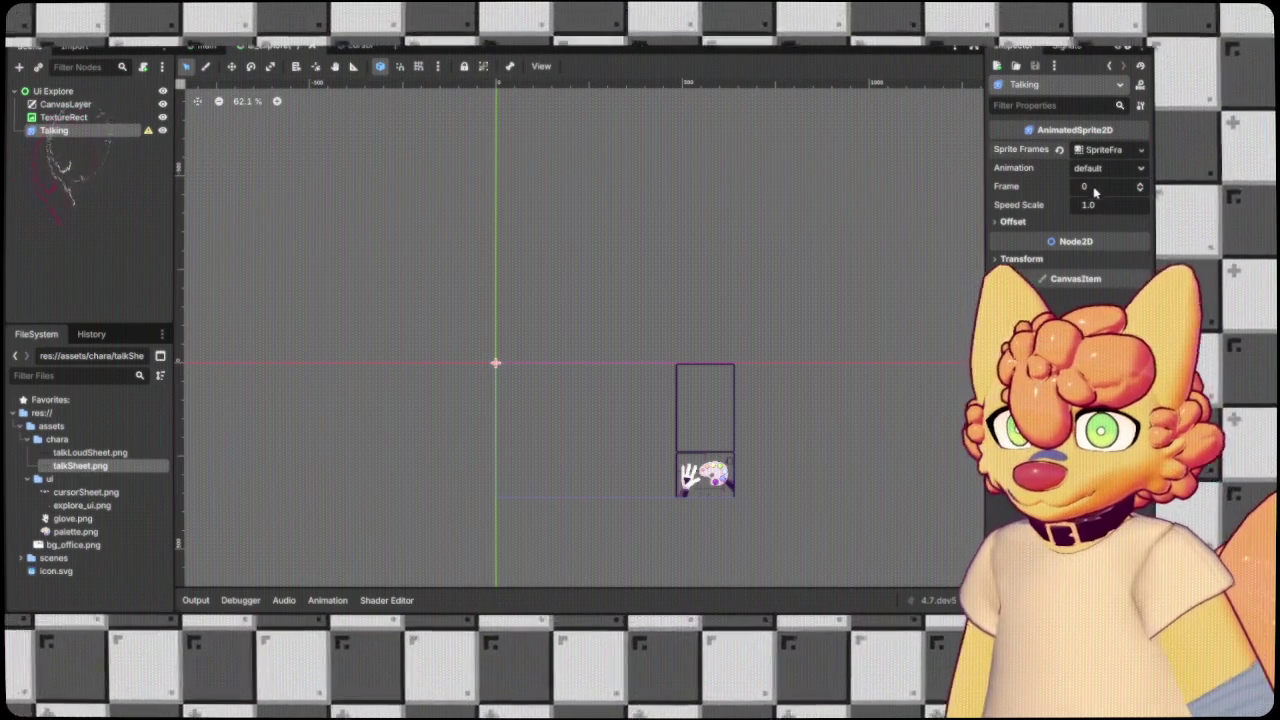
Clear the single whole-sheet frame from Talking's default SpriteFrames animation.
click(1104, 149)
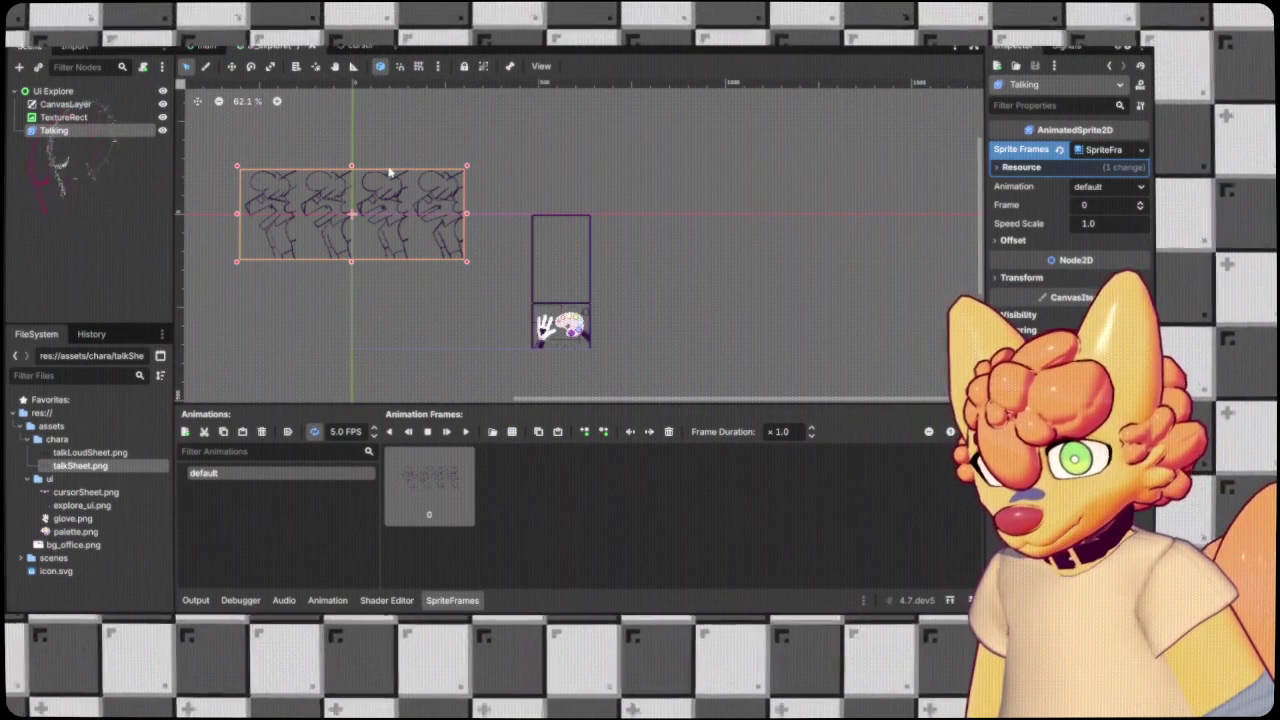
key(Delete)
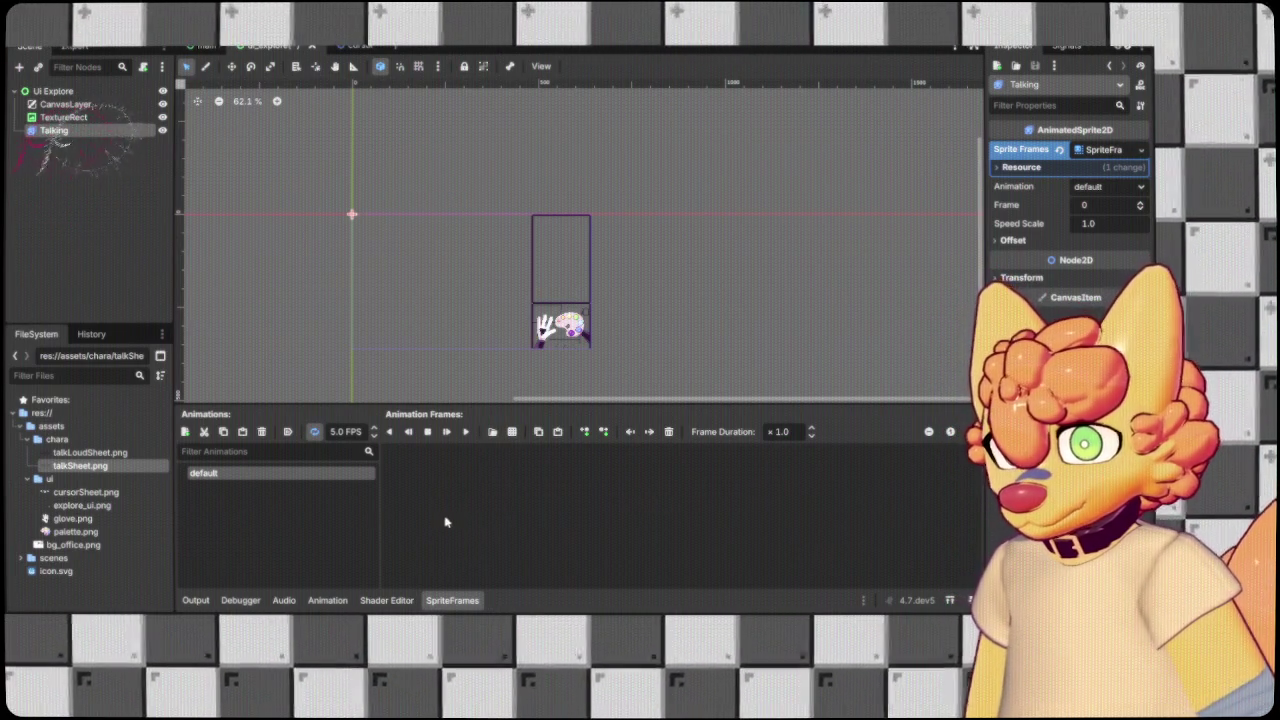
double_click(345, 431)
text(12)
key(Return)
click(470, 432)
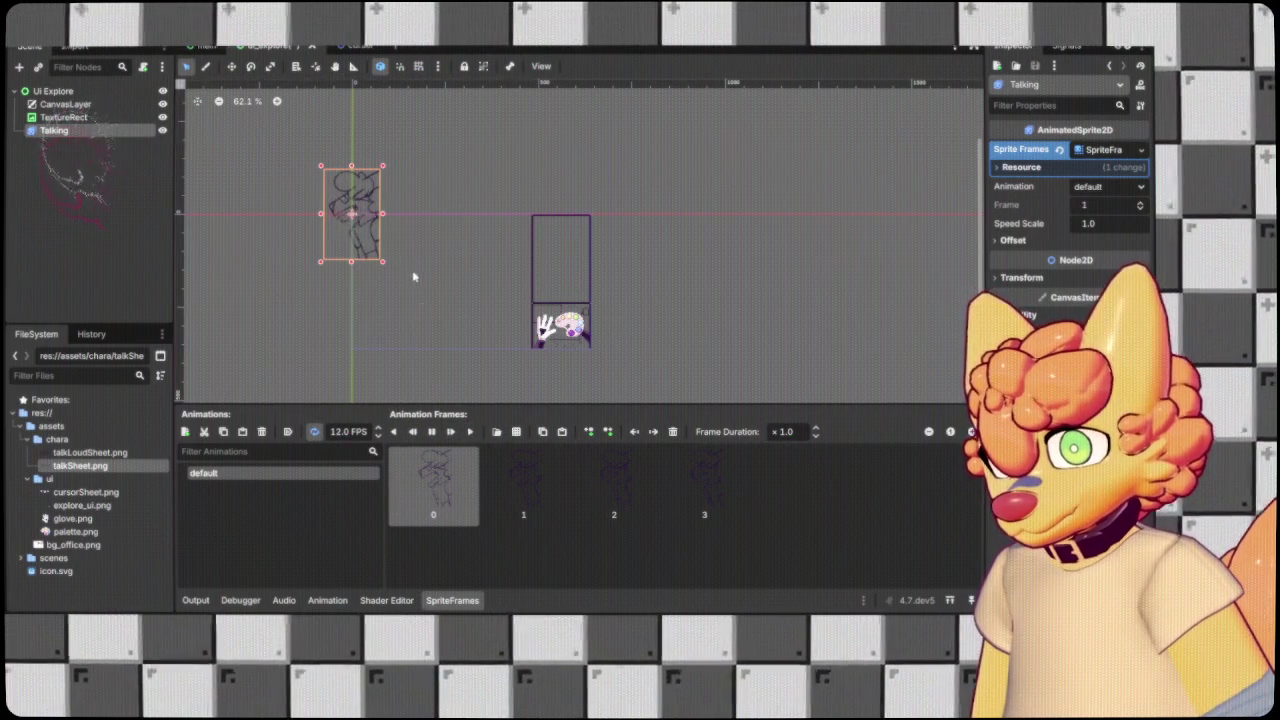
scroll(405, 270, up, 1)
mouse_move(389, 223)
mouse_down()
mouse_move(564, 289)
mouse_move(727, 316)
mouse_up()
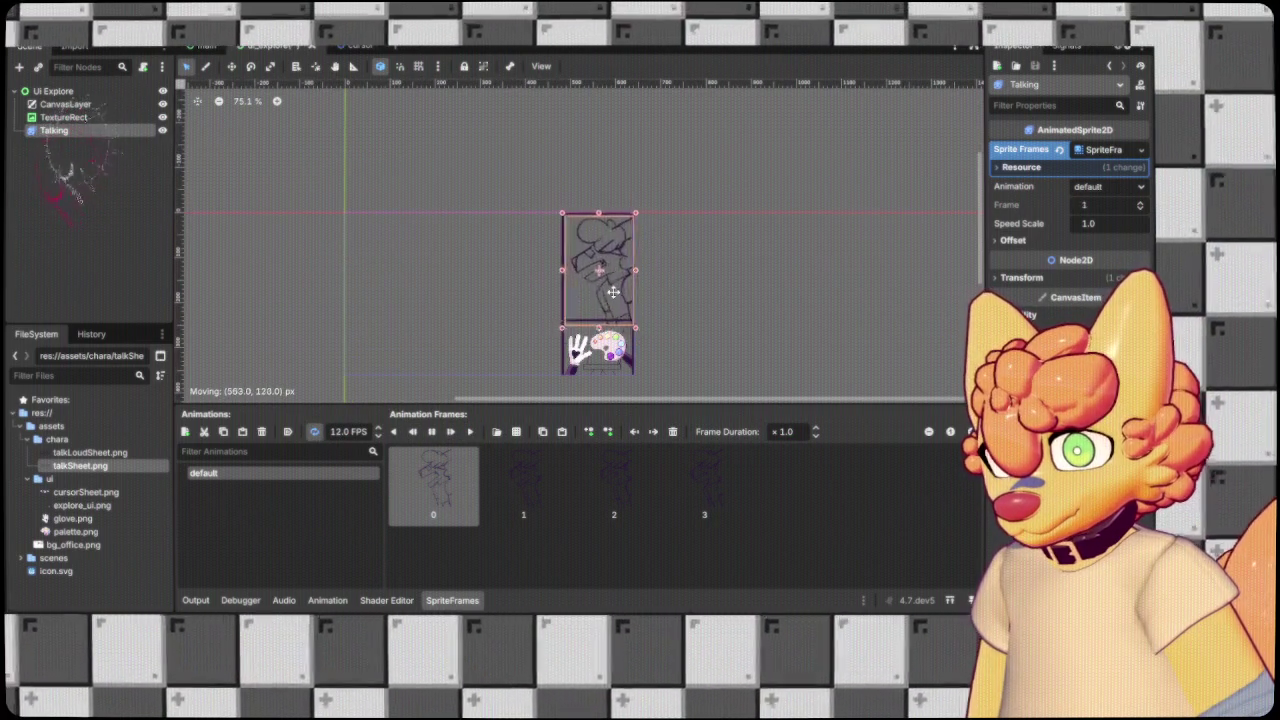
scroll(632, 298, up, 2)
scroll(632, 298, up, 2)
drag(559, 347, 564, 343)
scroll(603, 380, up, 2)
scroll(603, 380, up, 1)
scroll(603, 380, up, 1)
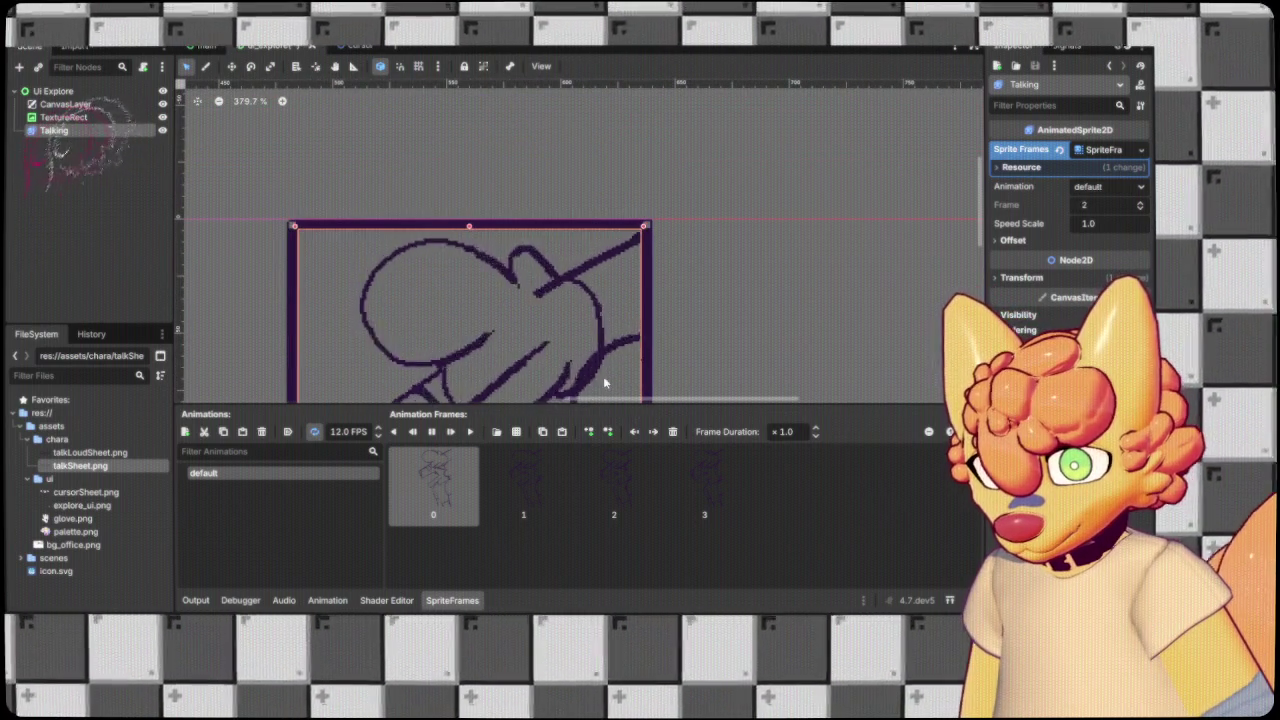
scroll(706, 294, down, 3)
scroll(706, 294, down, 3)
drag(781, 293, 749, 143)
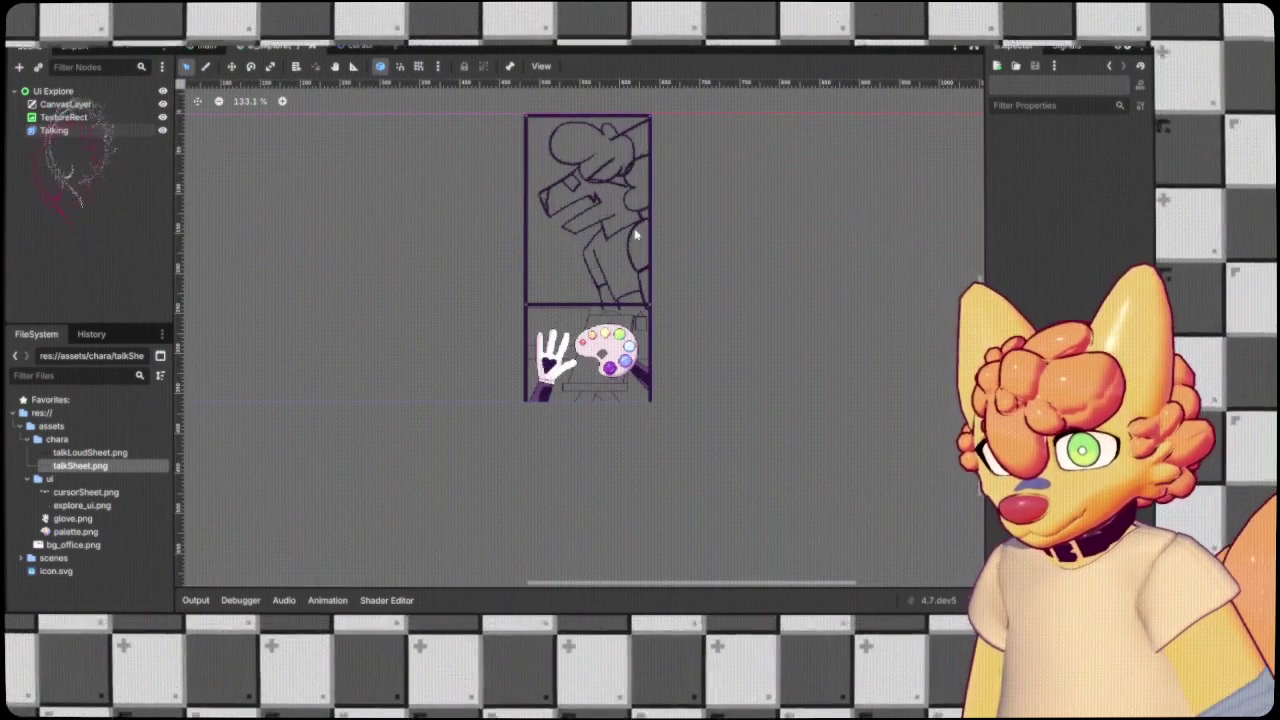
click(640, 249)
scroll(606, 238, up, 3)
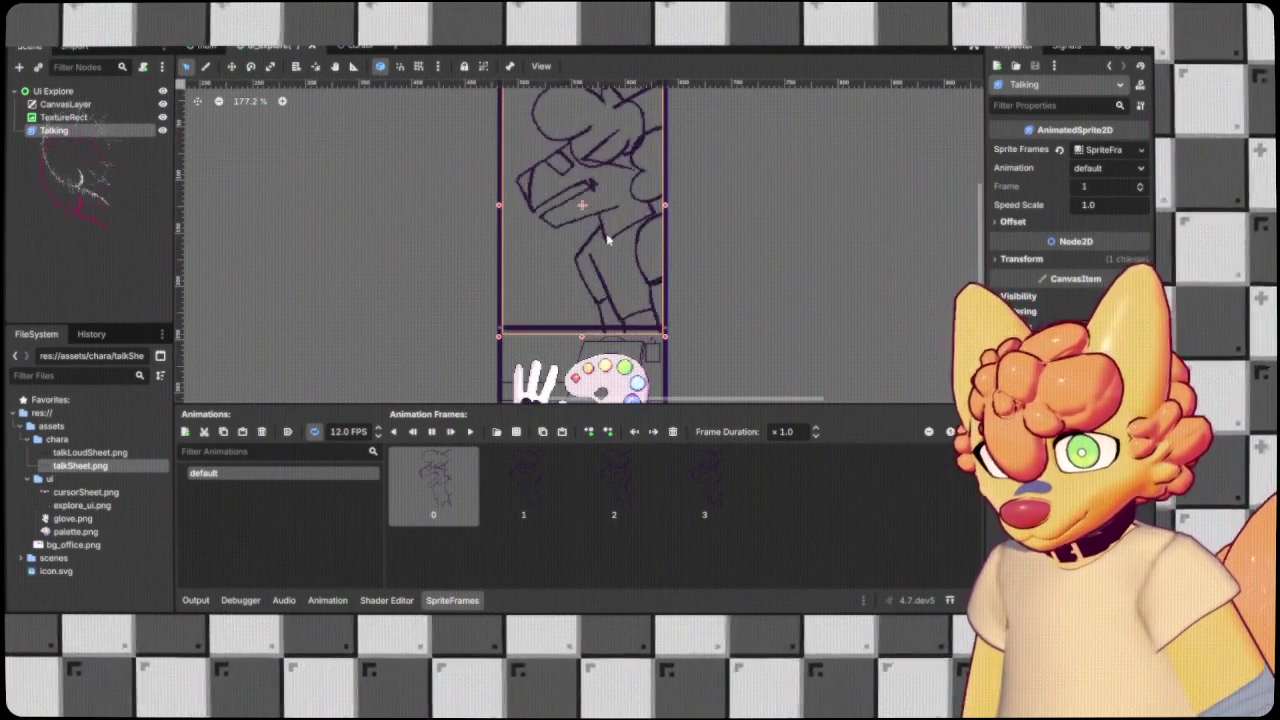
scroll(606, 233, up, 6)
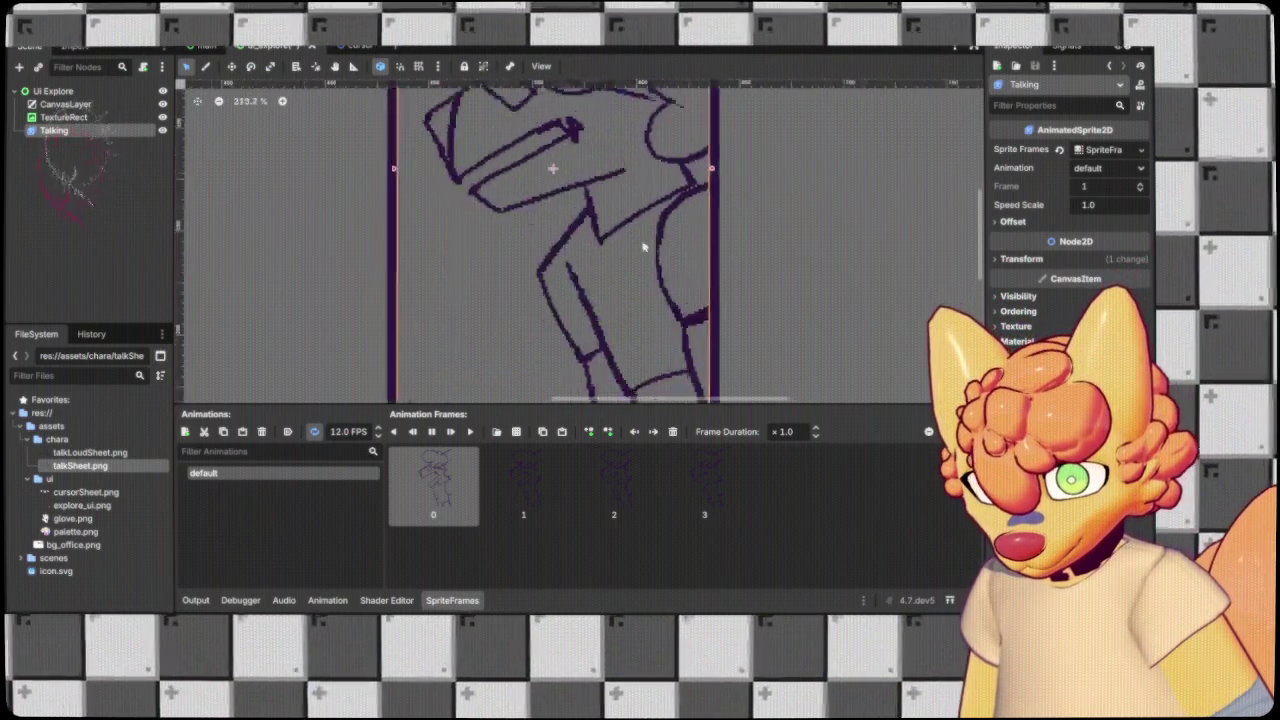
scroll(628, 243, up, 3)
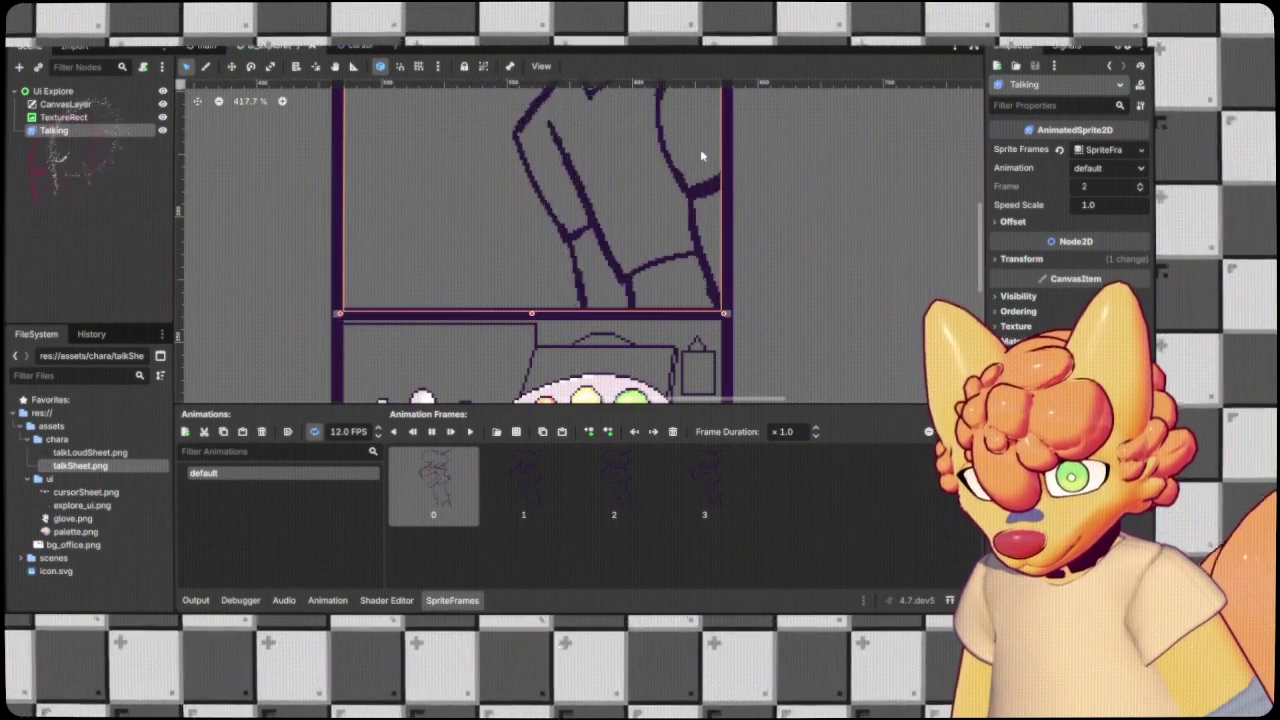
drag(700, 155, 676, 251)
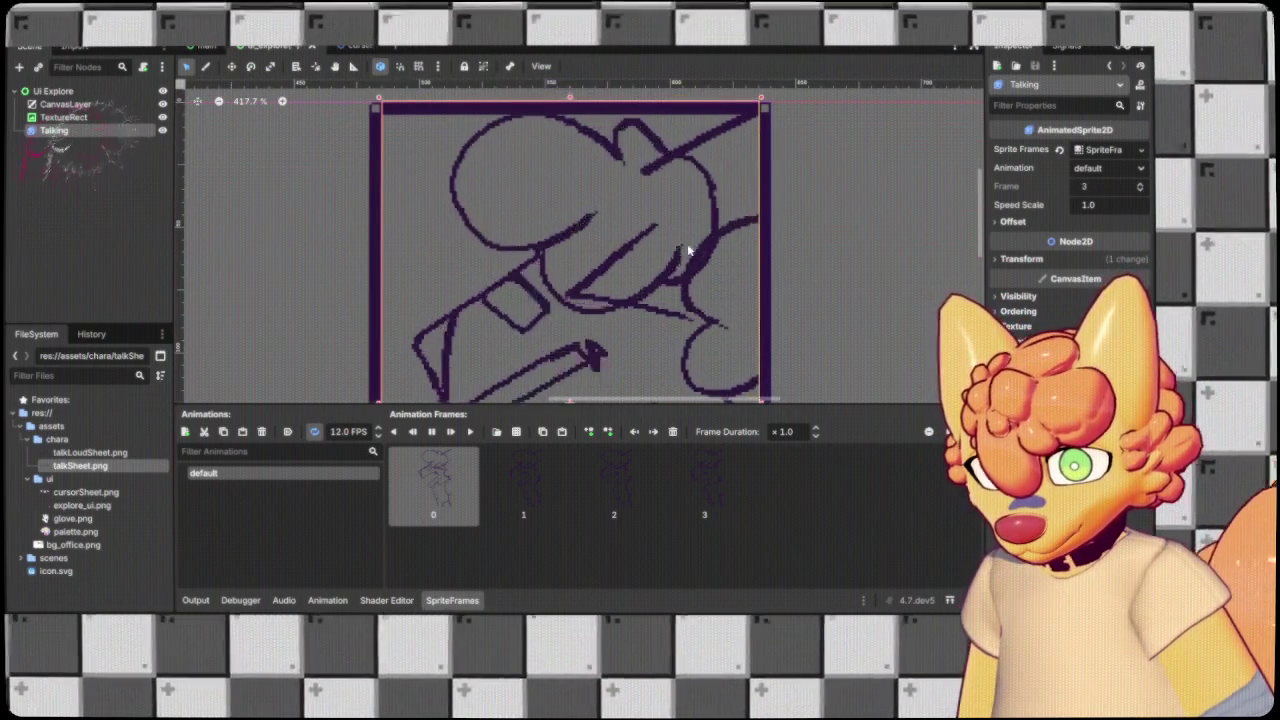
scroll(762, 208, down, 5)
scroll(762, 208, down, 3)
scroll(762, 208, right, 3)
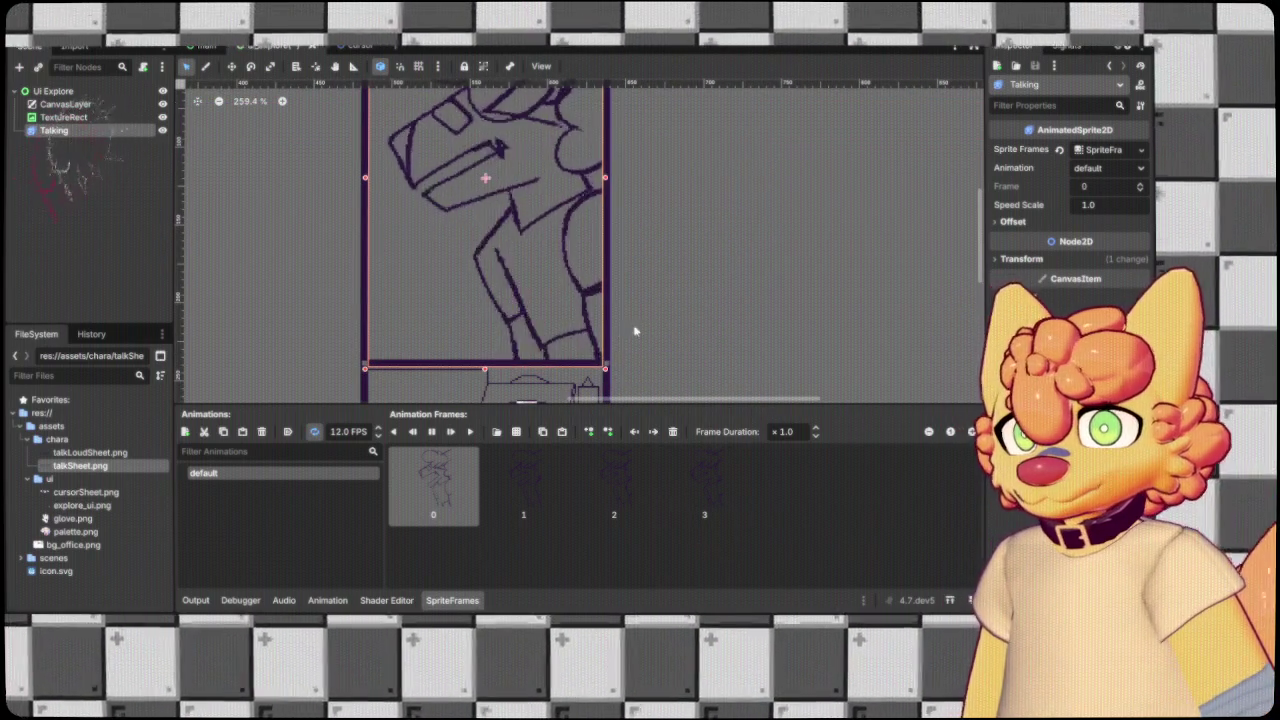
click(765, 274)
scroll(765, 281, down, 1)
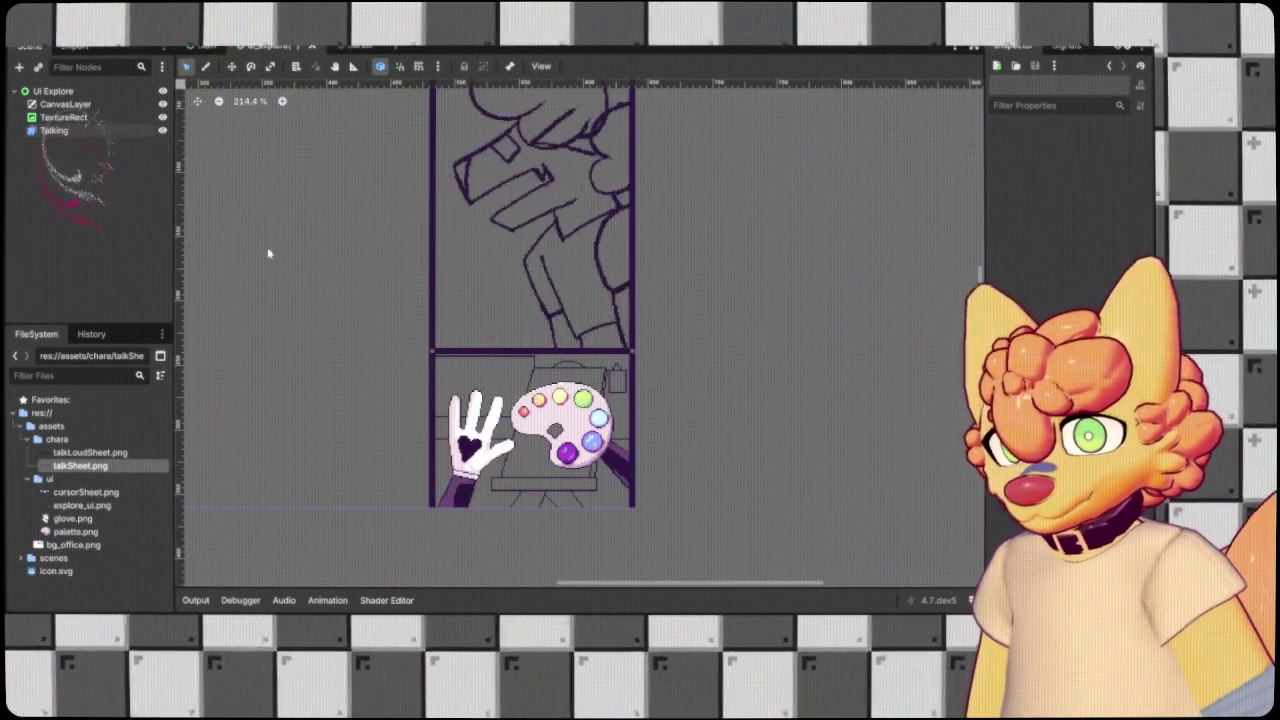
click(140, 130)
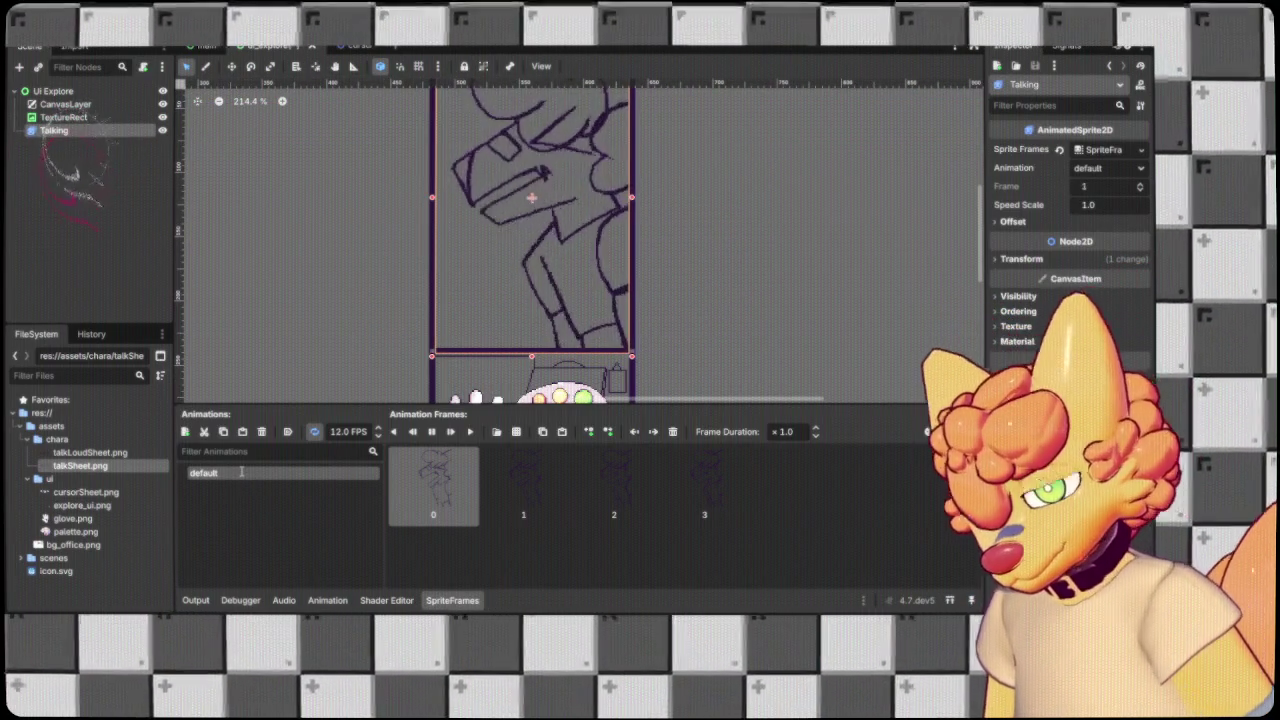
Rename the default animation to talking, undo a stray frame paste, and add another animation.
text(talking)
key(Return)
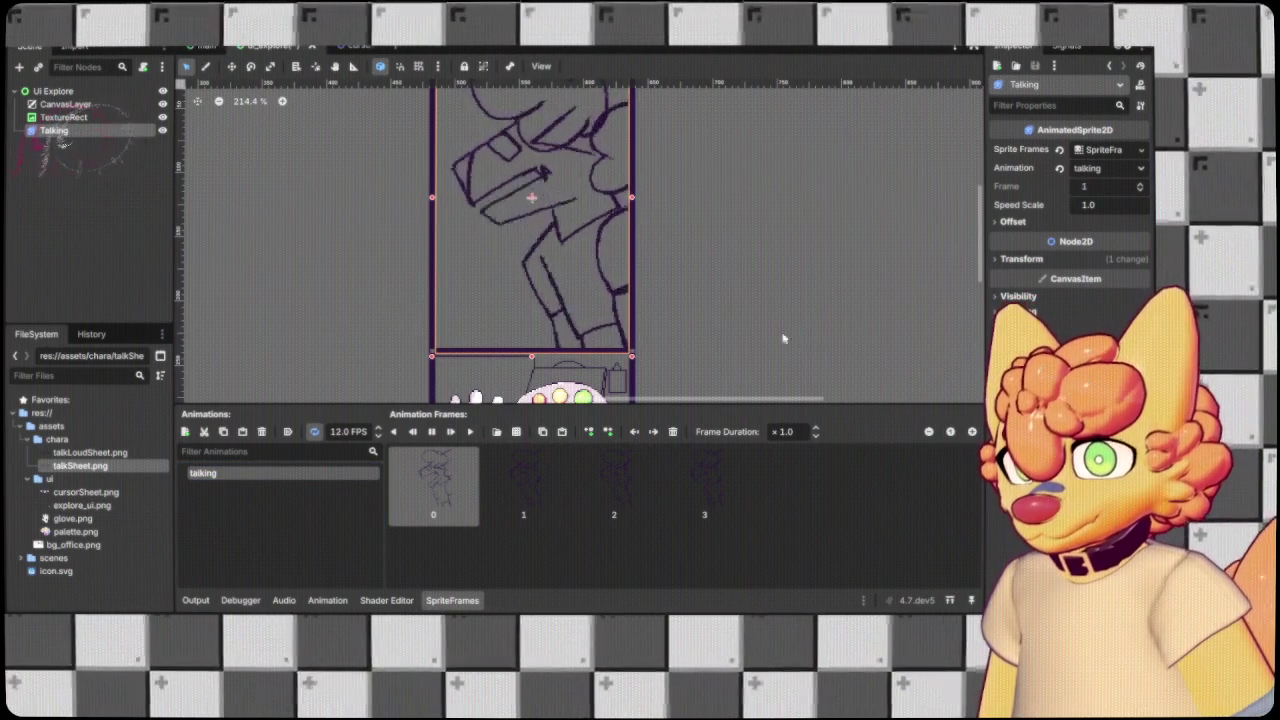
key(ctrl+v)
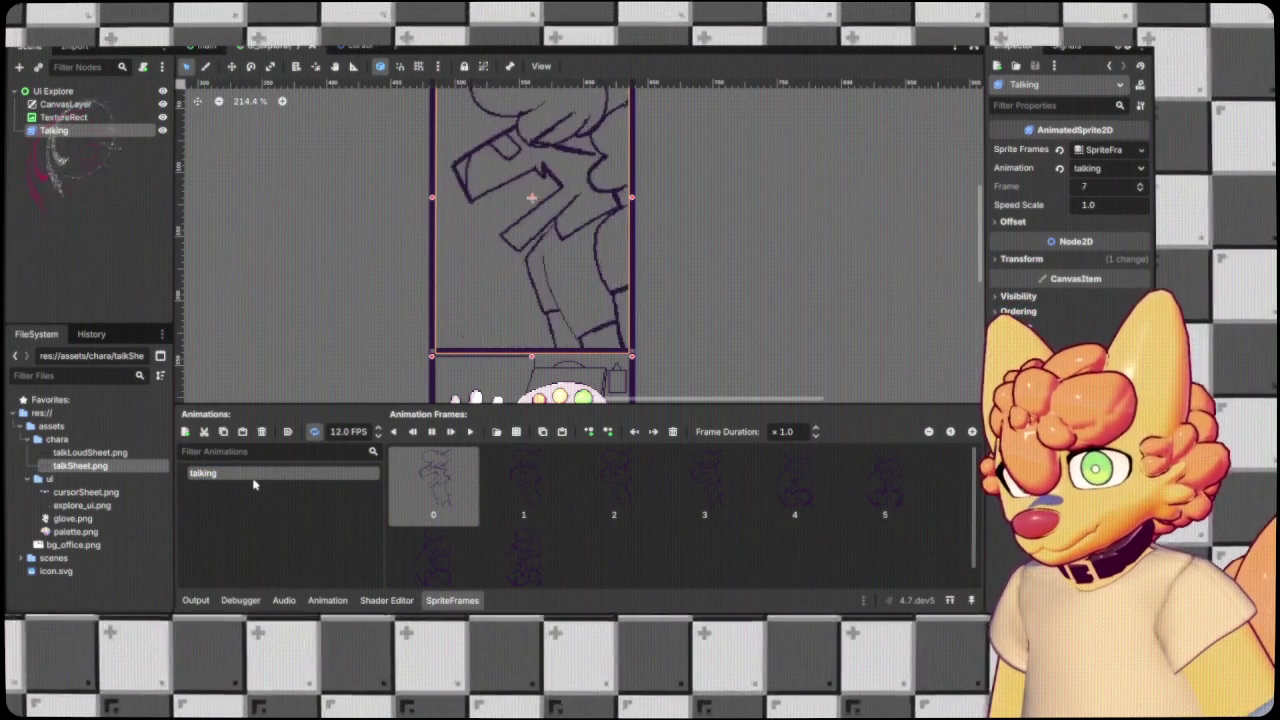
key(ctrl+z)
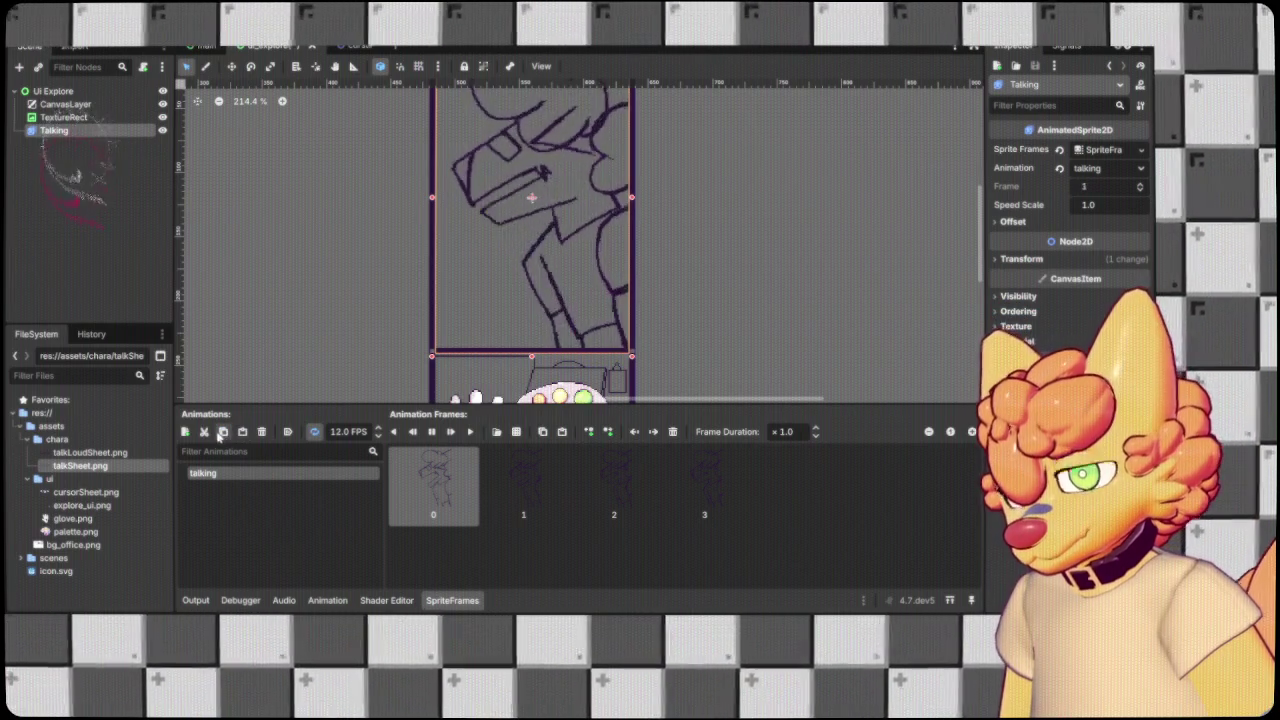
click(224, 433)
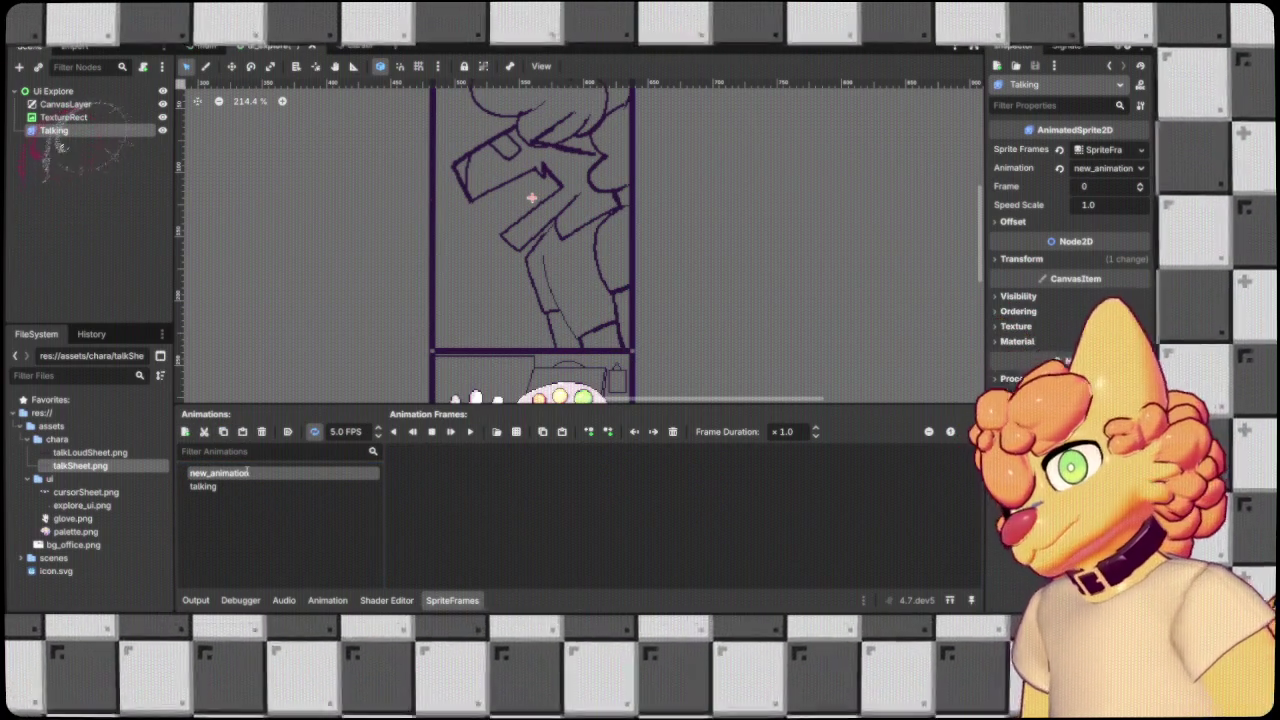
Rename new_animation to yelling, undoing an accidental whole-sheet frame paste.
text(yelling)
key(Return)
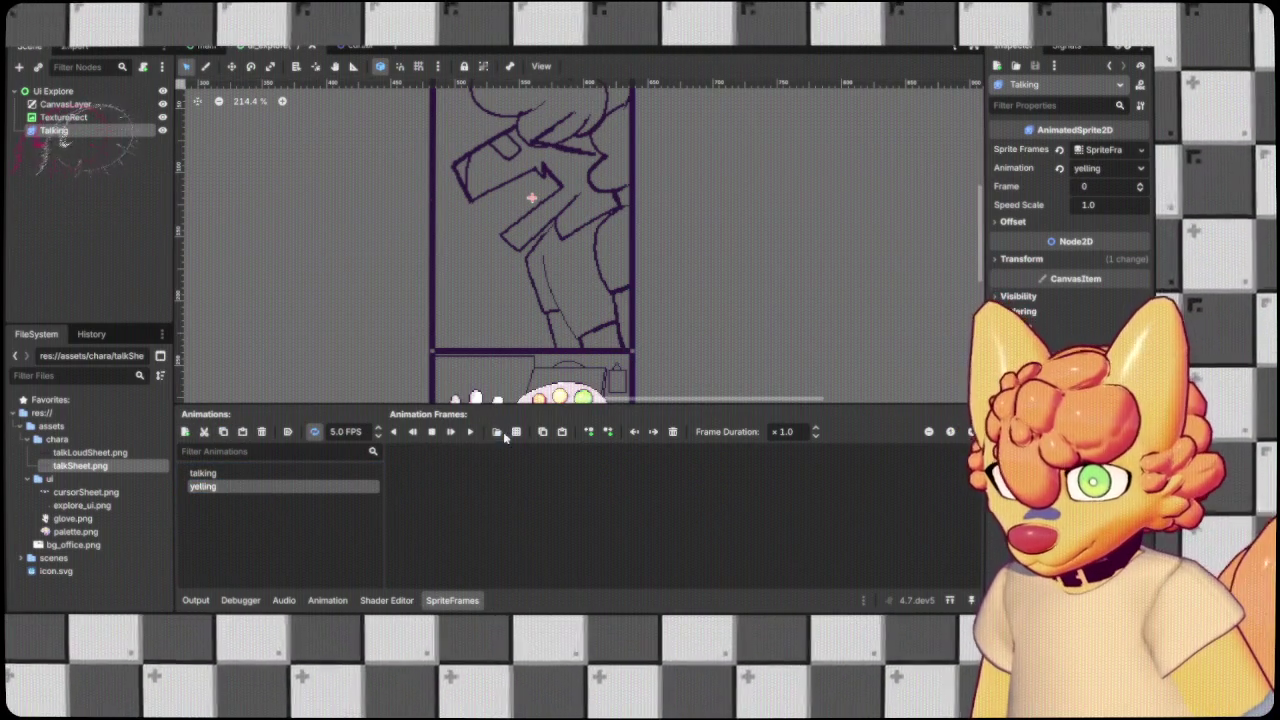
key(ctrl+v)
scroll(453, 337, down, 3)
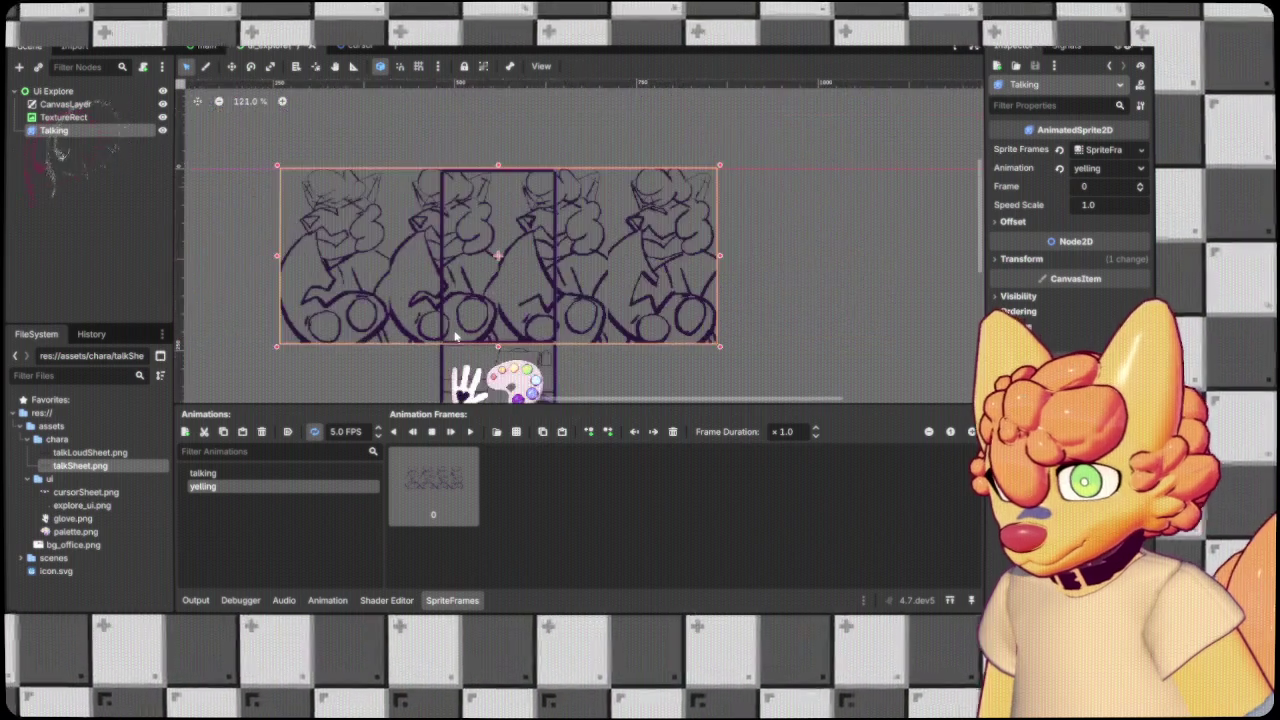
key(ctrl+z)
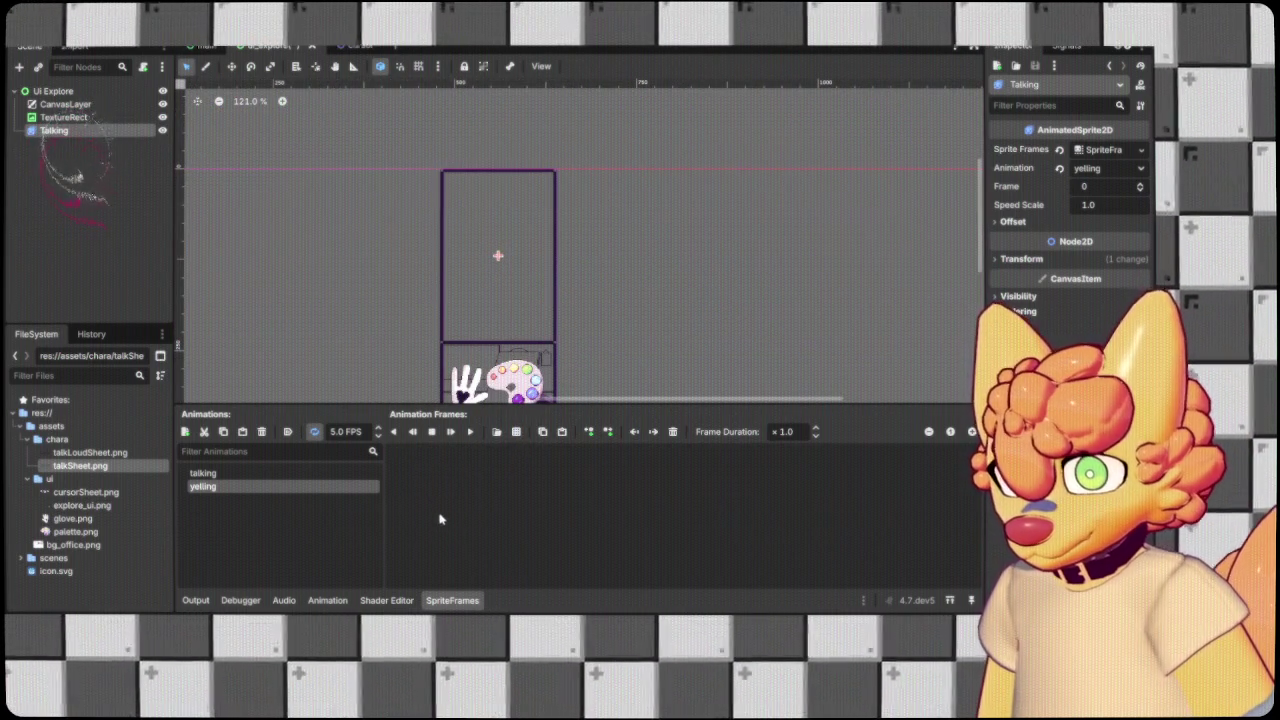
Add four sliced frames to yelling, preview it, then reselect talking.
click(264, 491)
click(260, 474)
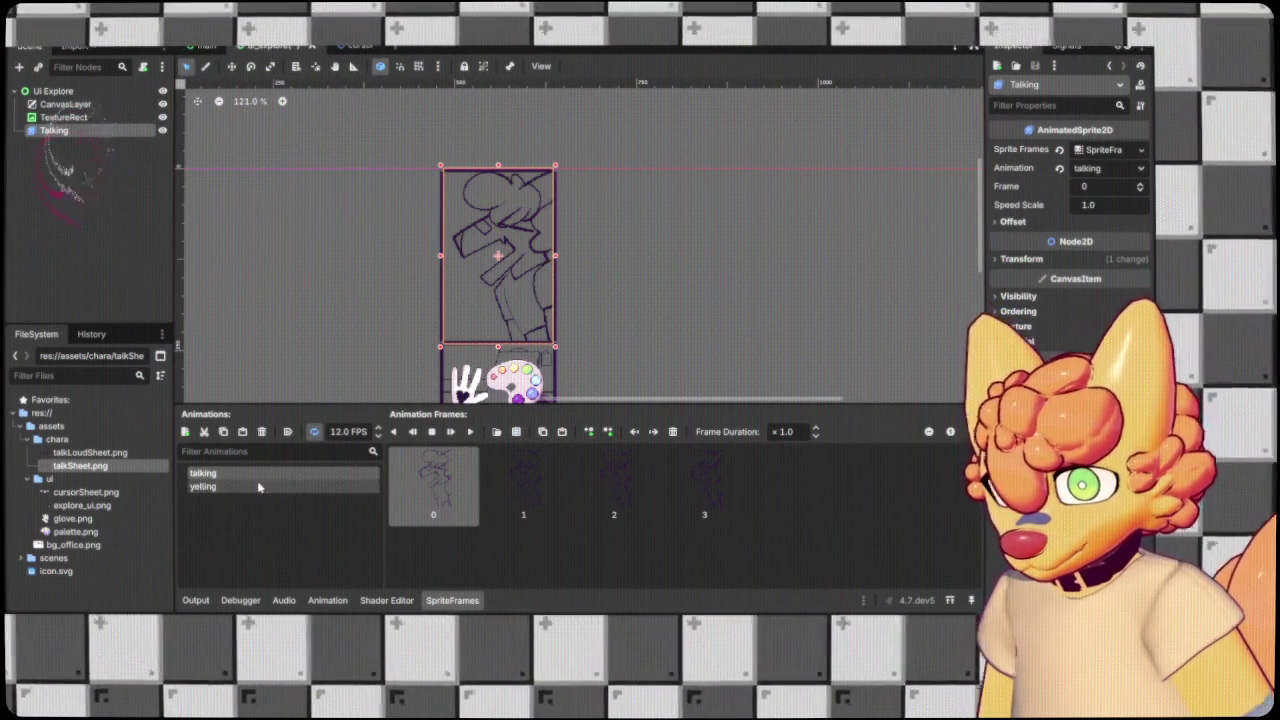
click(260, 487)
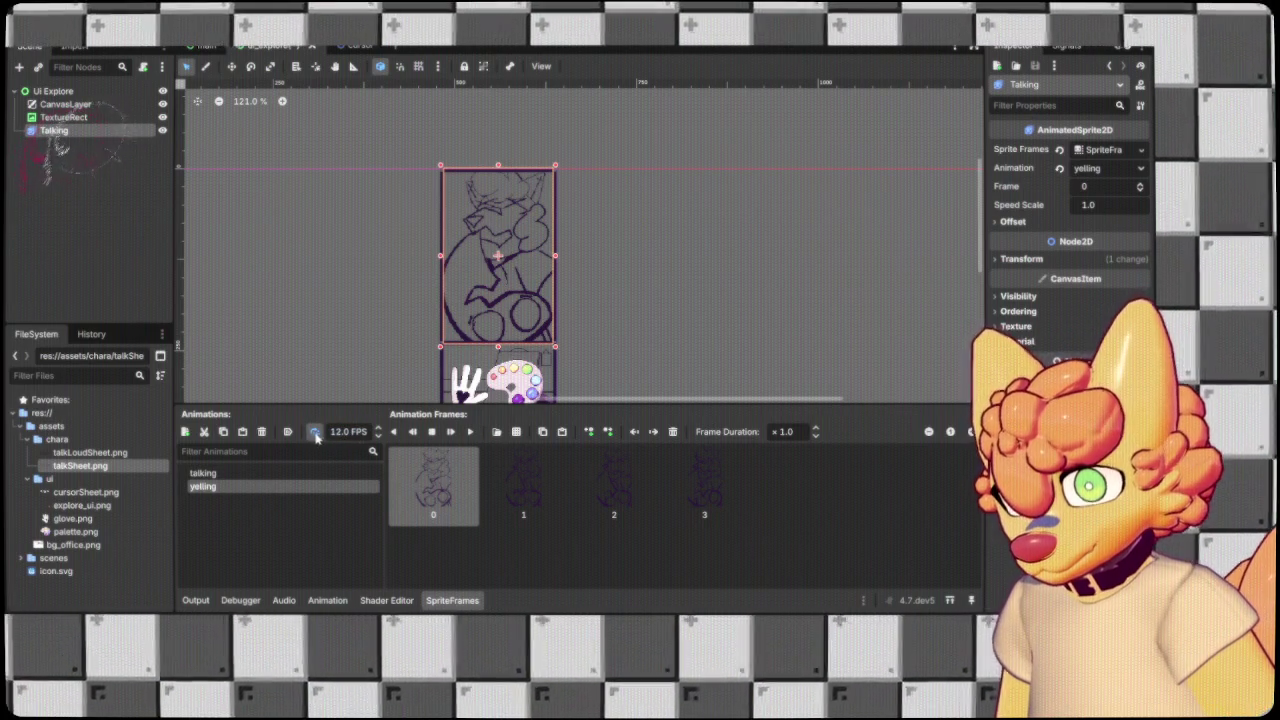
click(469, 432)
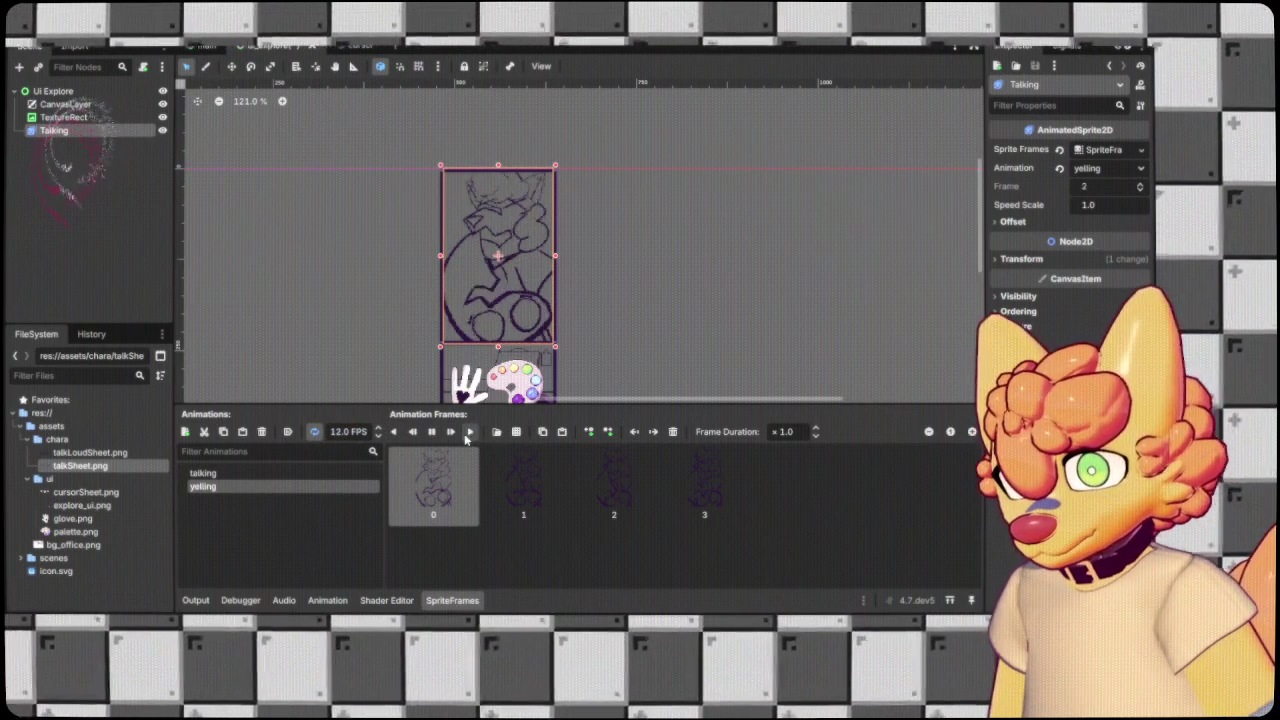
click(277, 474)
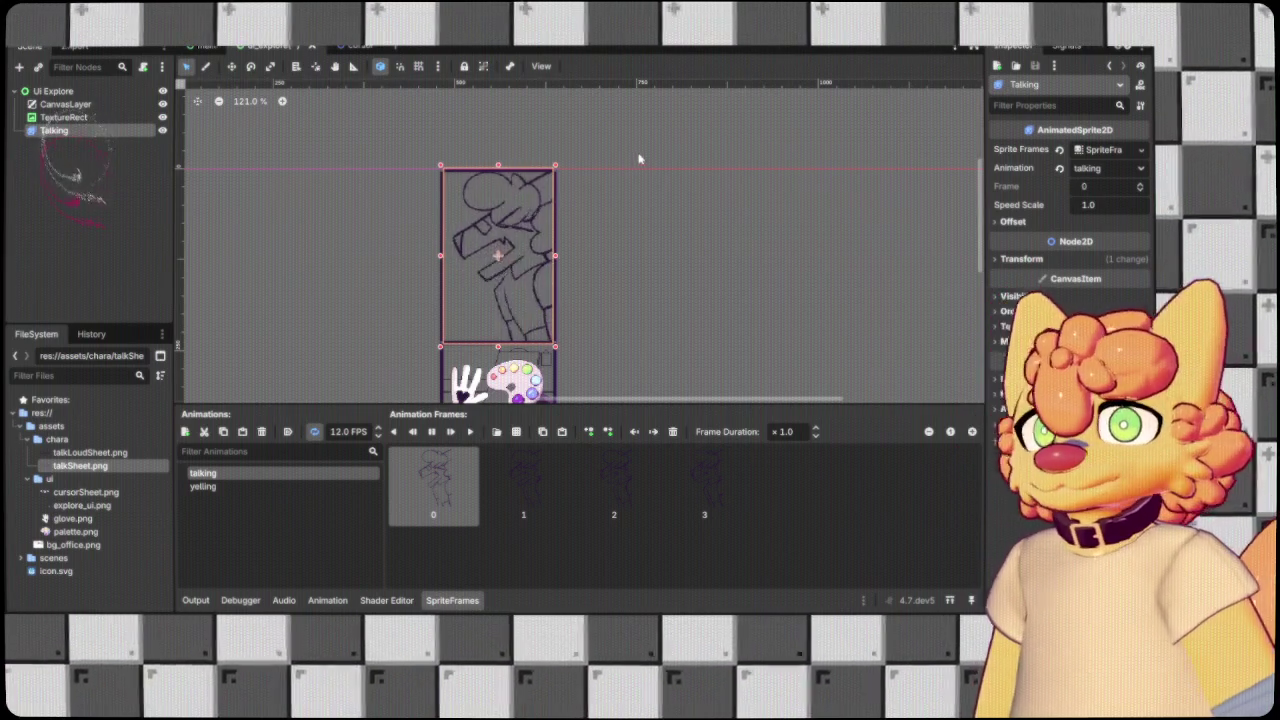
scroll(686, 134, left, 5)
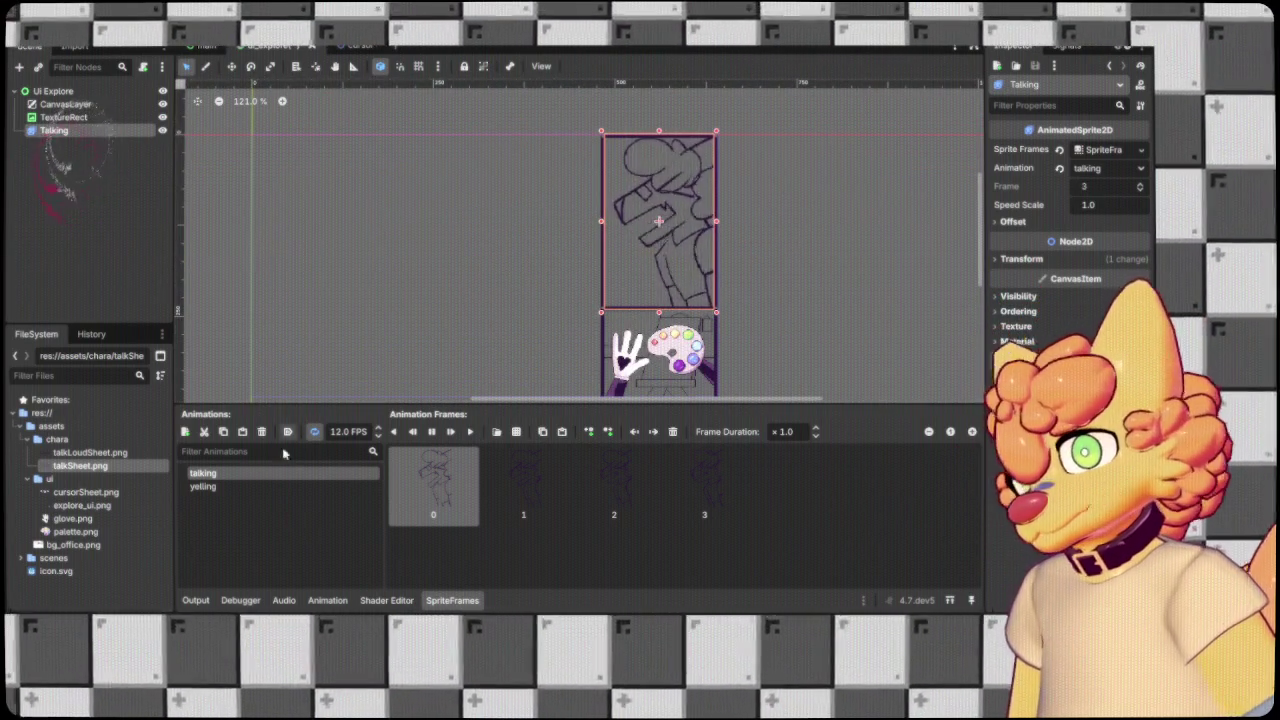
Select TextureRect and CanvasLayer, then deselect to close the SpriteFrames panel.
click(66, 116)
click(64, 117)
click(113, 220)
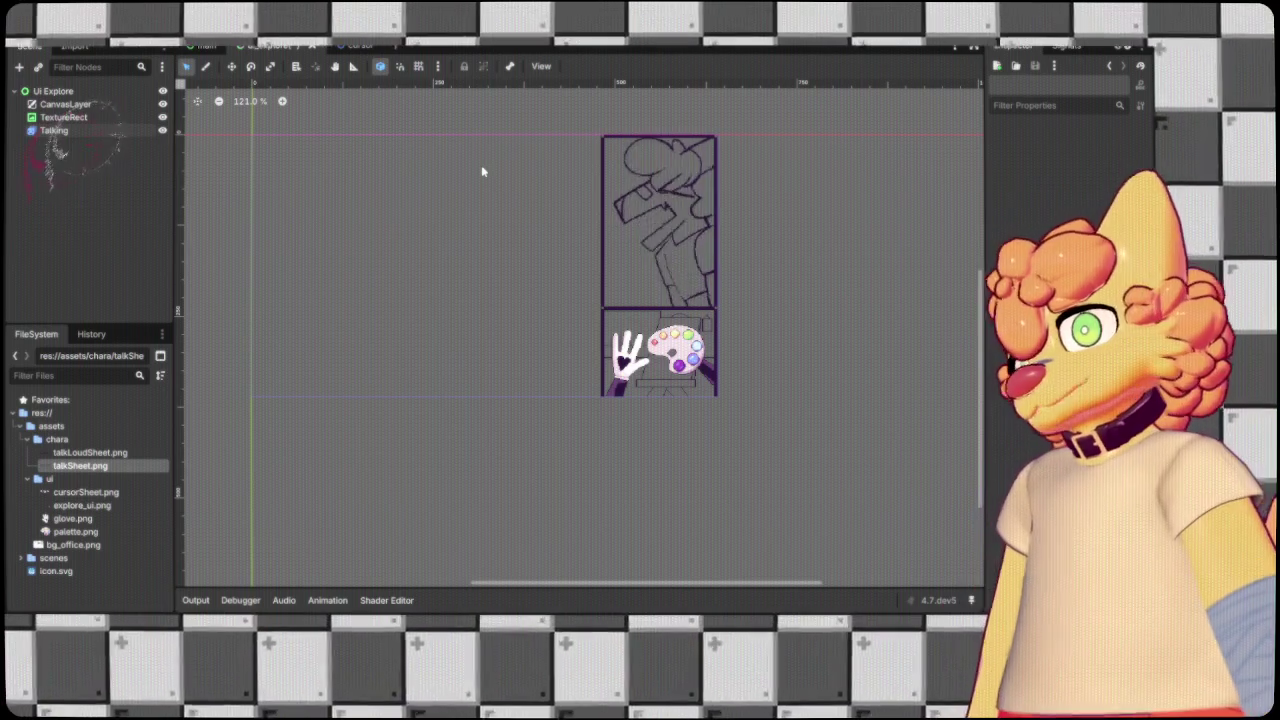
Add a TextureRect2 node textured with bg_office.png, zoom in, and reselect it.
key(ctrl+v)
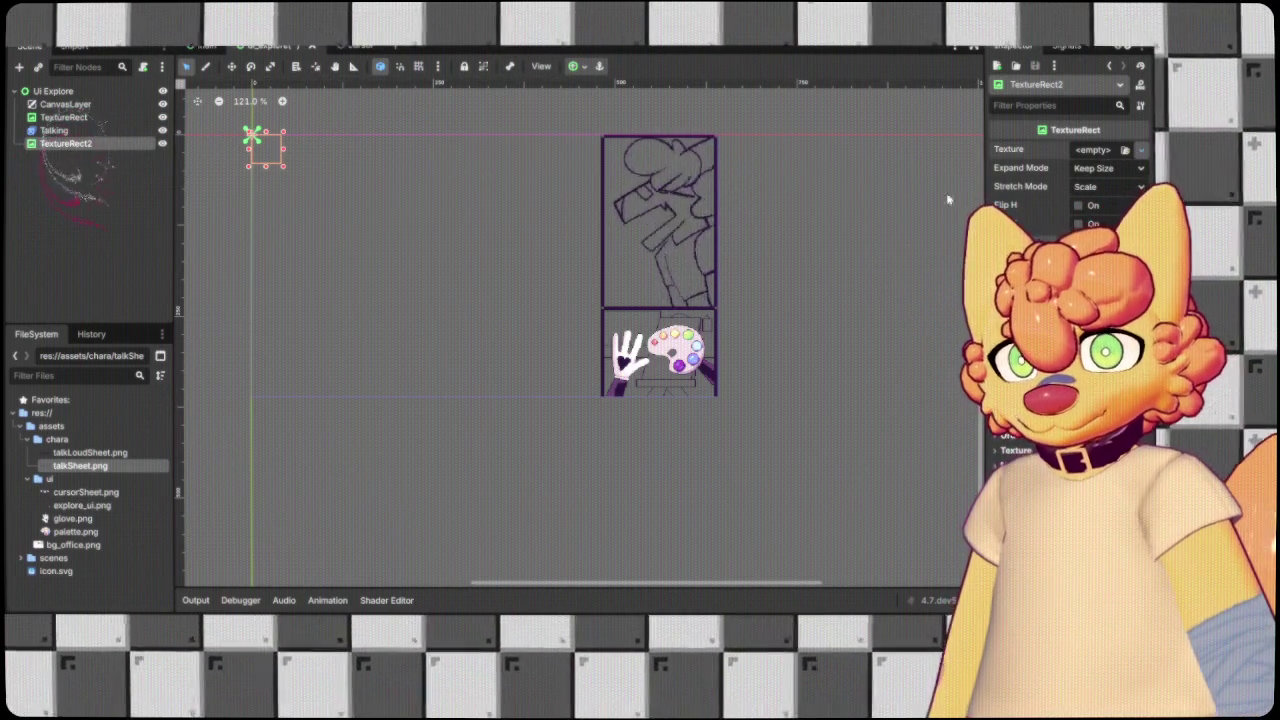
click(73, 545)
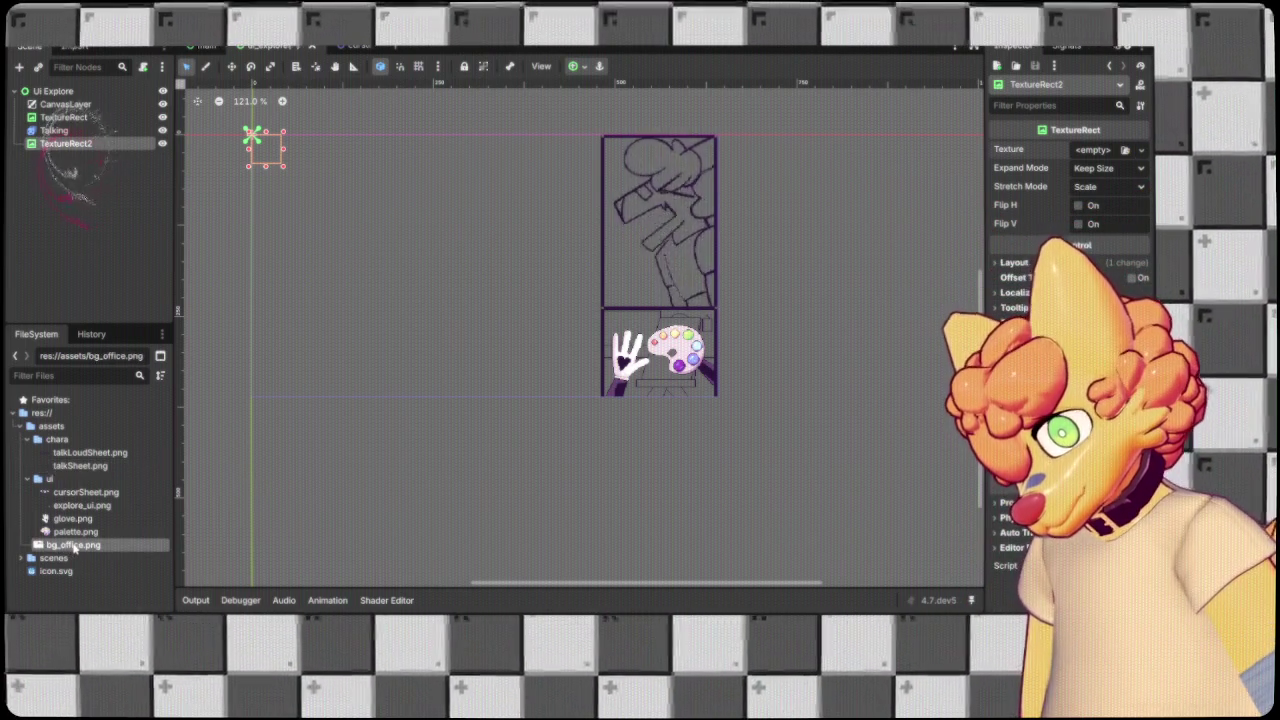
drag(73, 545, 1095, 152)
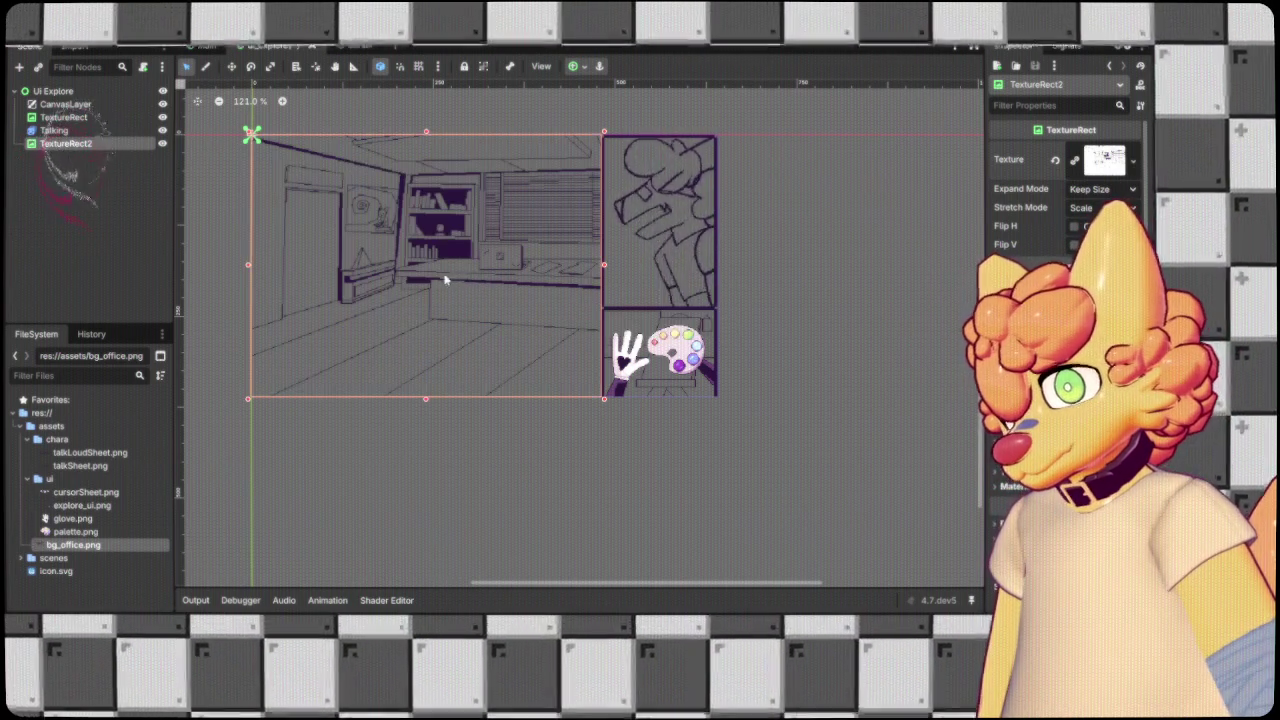
click(814, 289)
scroll(766, 257, up, 1)
scroll(855, 290, up, 1)
scroll(855, 290, left, 2)
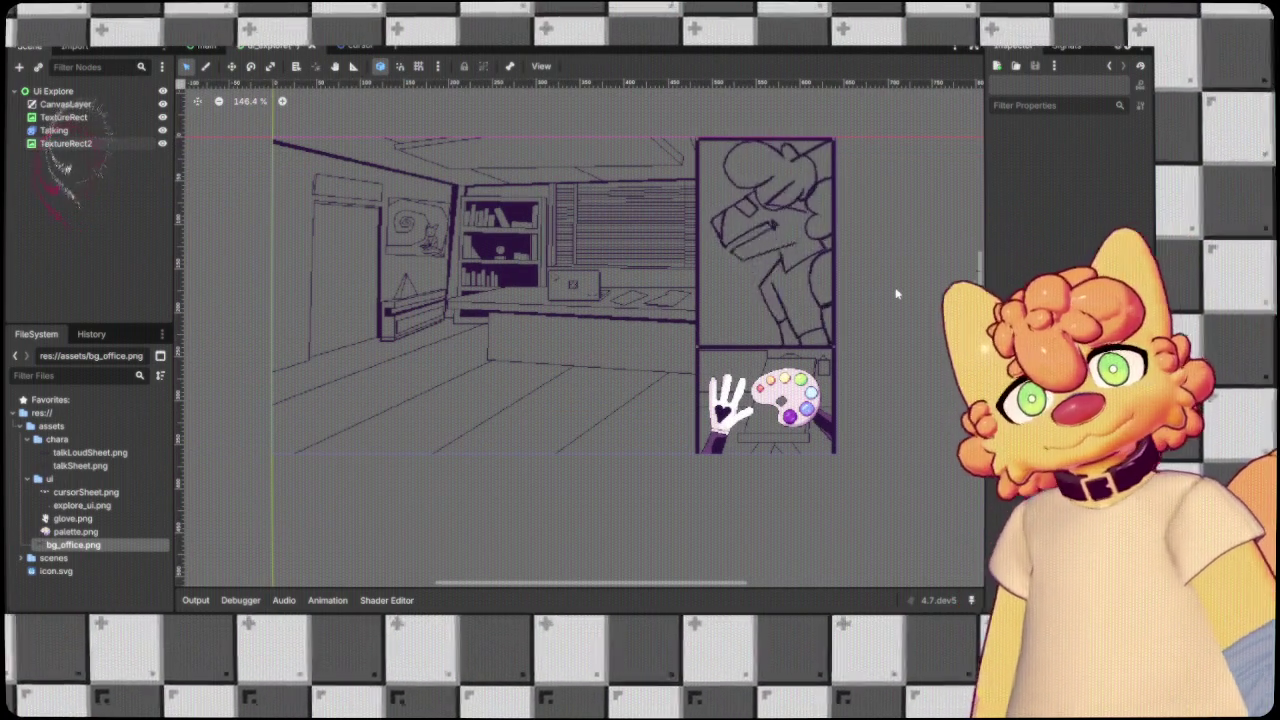
click(90, 144)
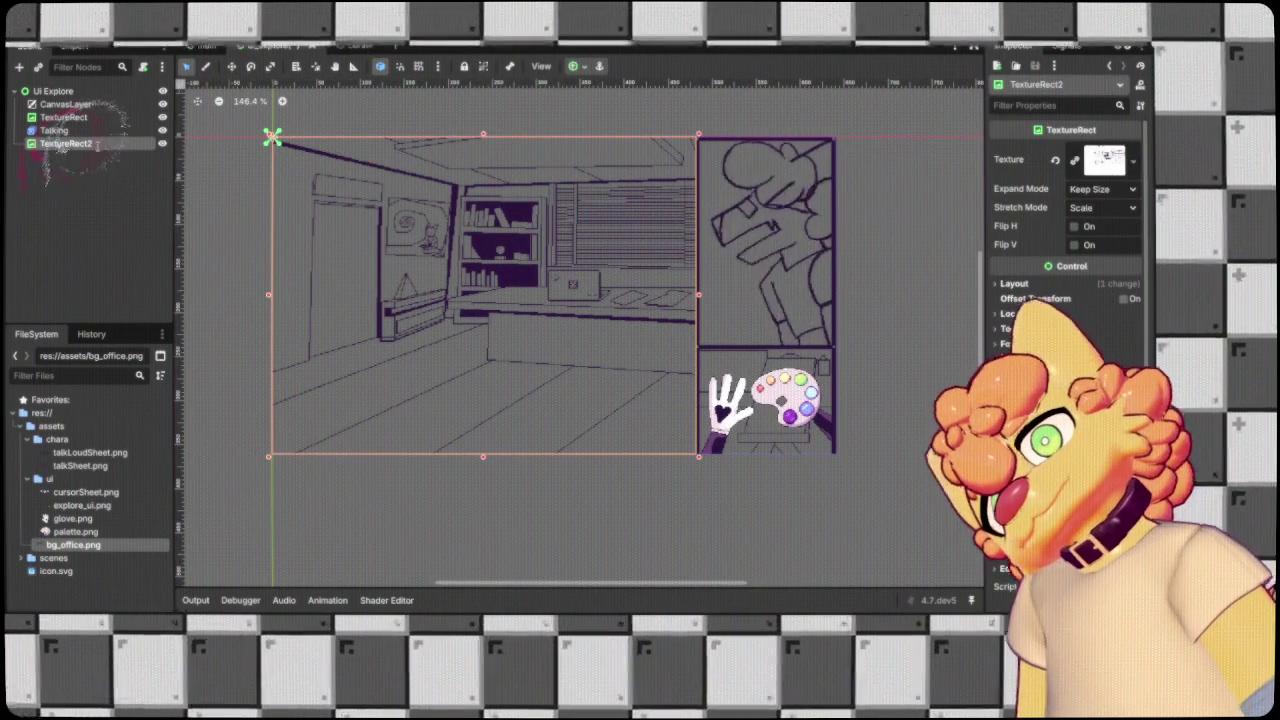
Rename TextureRect2 to Background and deselect it.
text(Background)
key(Return)
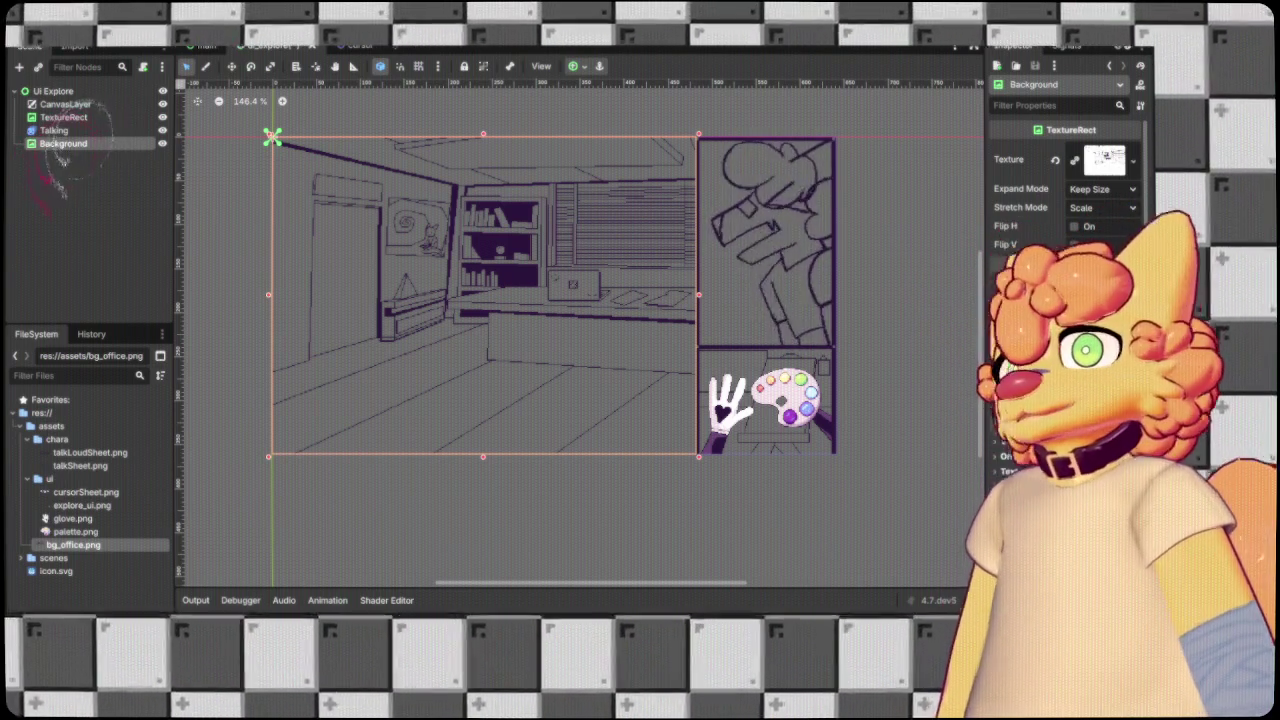
click(890, 308)
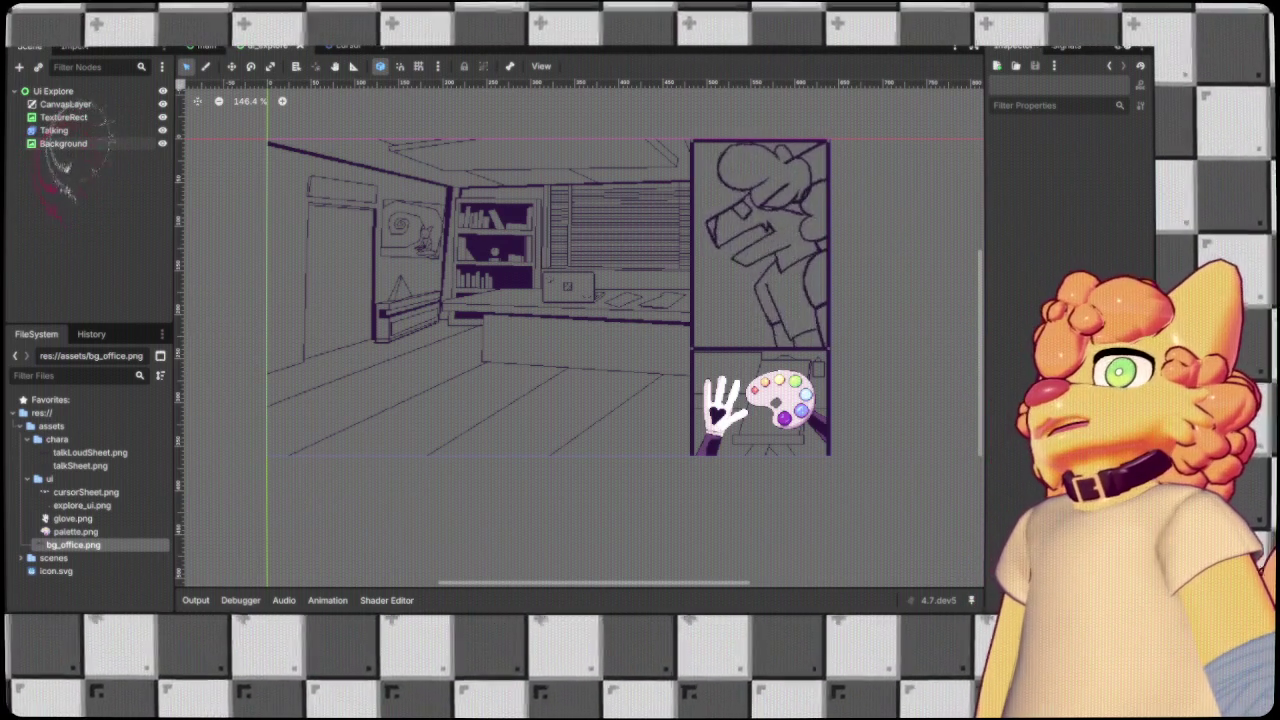
Search the Asset Library for 'twitcher'.
key(ctrl+F4)
click(358, 72)
text(twitcher)
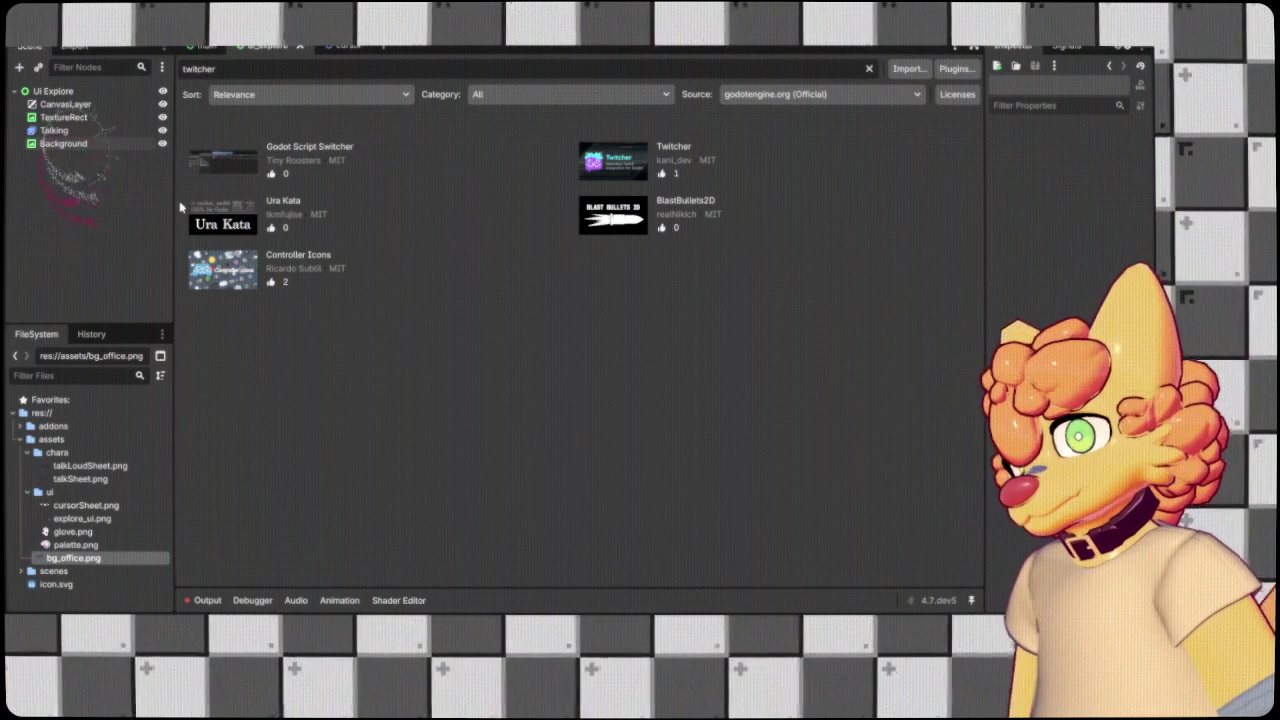
Add an IntegrationHelper node to Ui Explore, reposition it, then delete it.
key(ctrl+a)
key(Return)
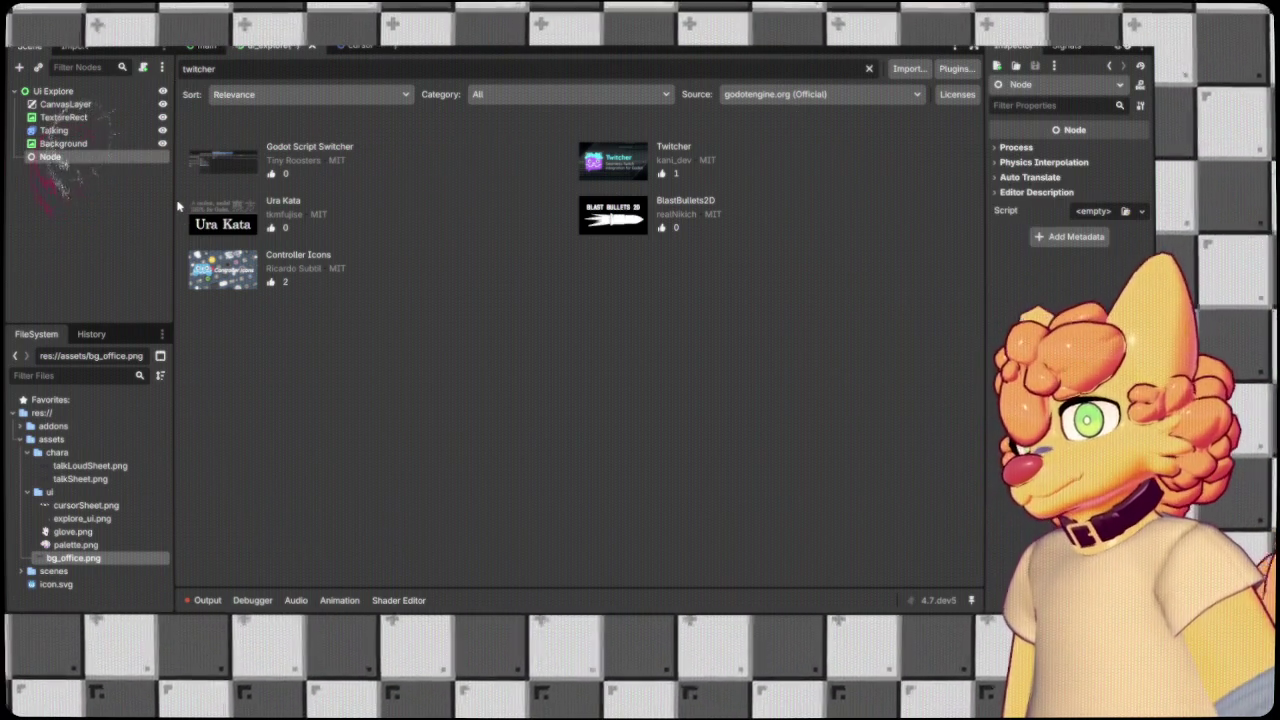
text(IntegrationHelper)
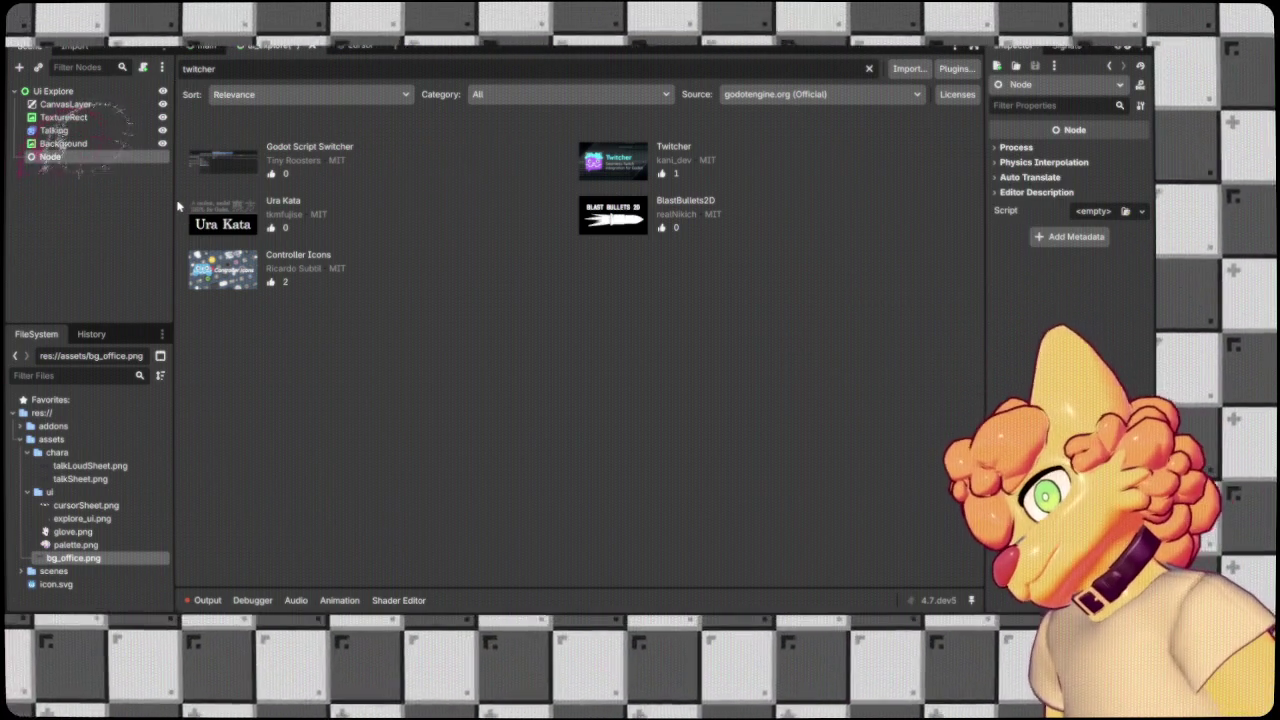
key(Return)
drag(88, 158, 87, 103)
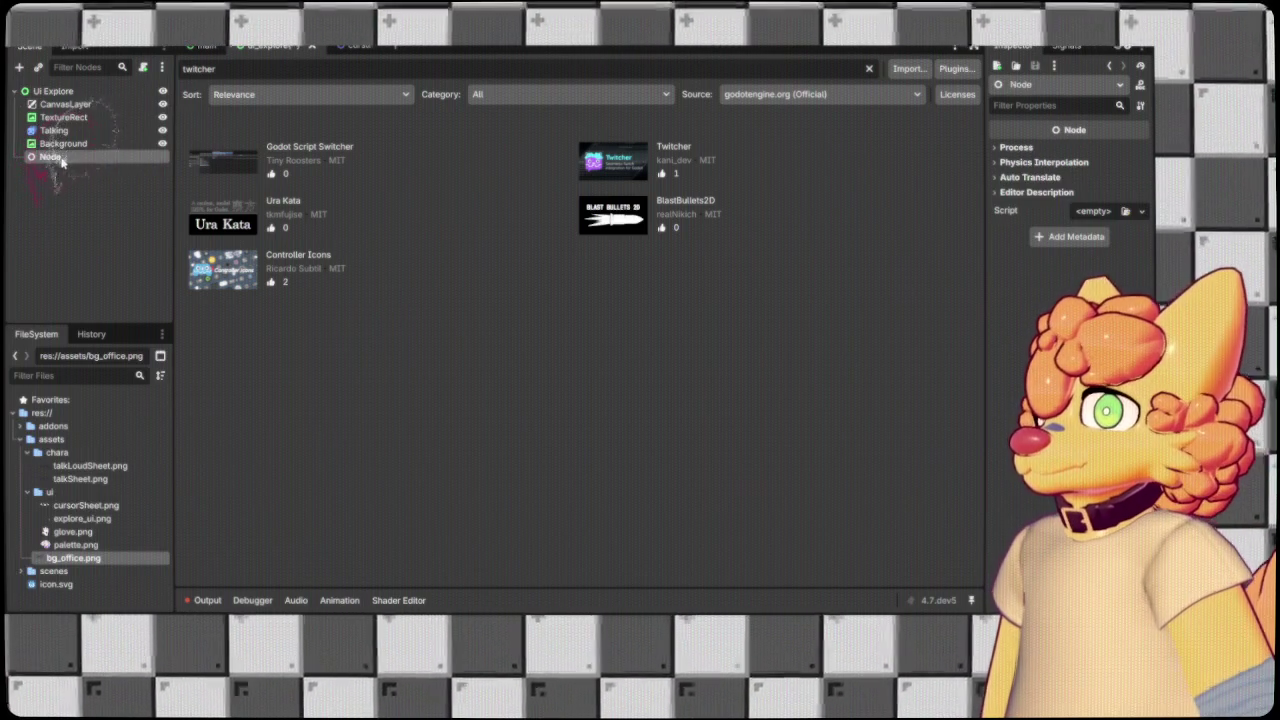
key(Delete)
Rename the main scene's root node to Game and save the scene.
click(207, 46)
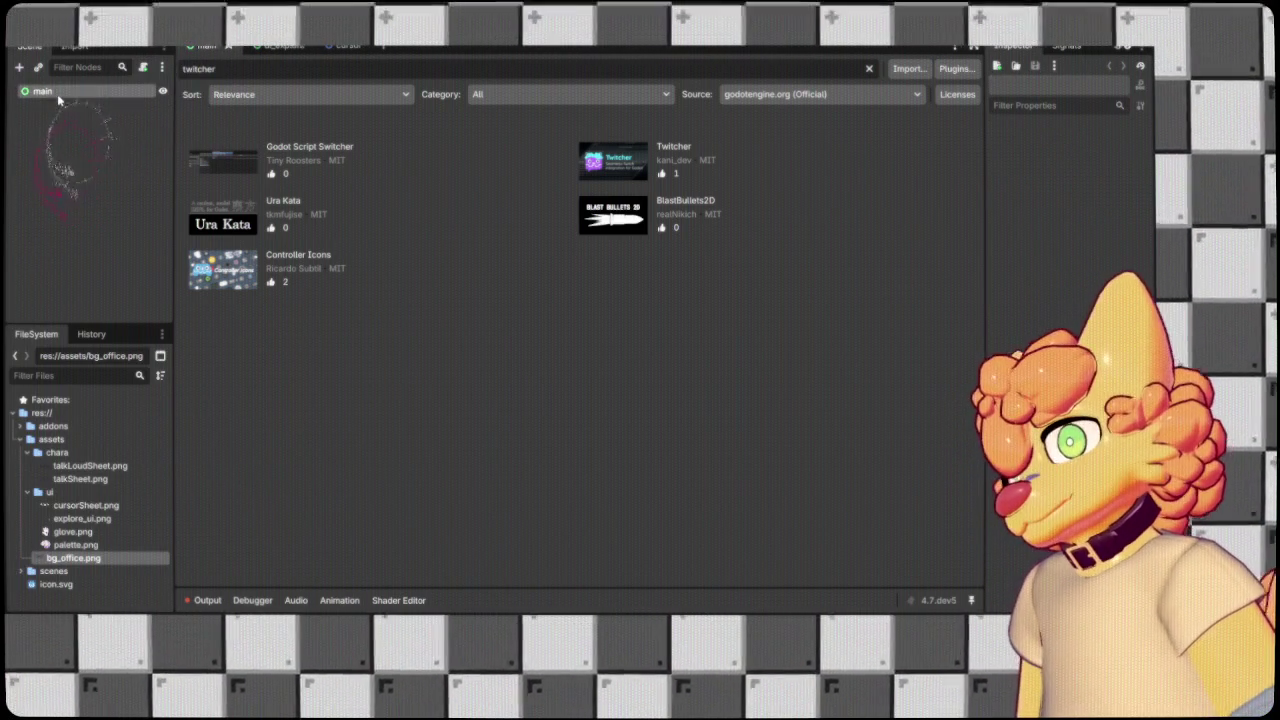
click(57, 92)
text(Game)
key(Return)
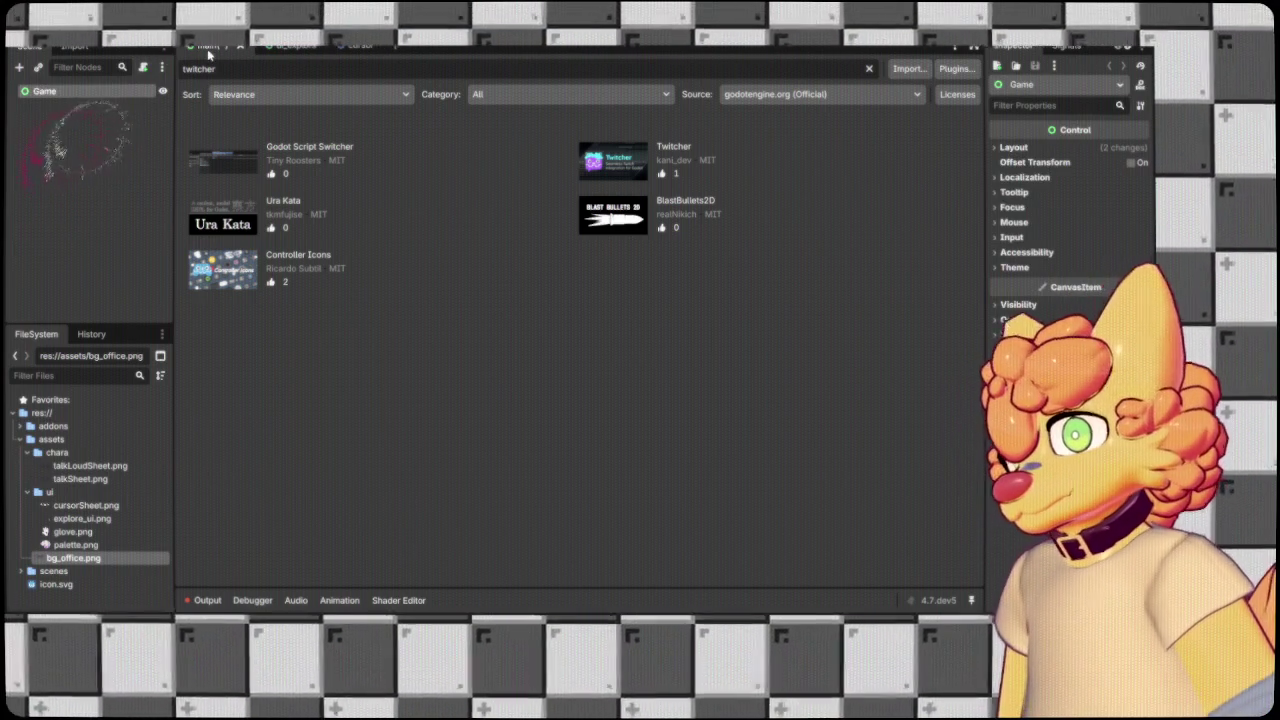
key(ctrl+s)
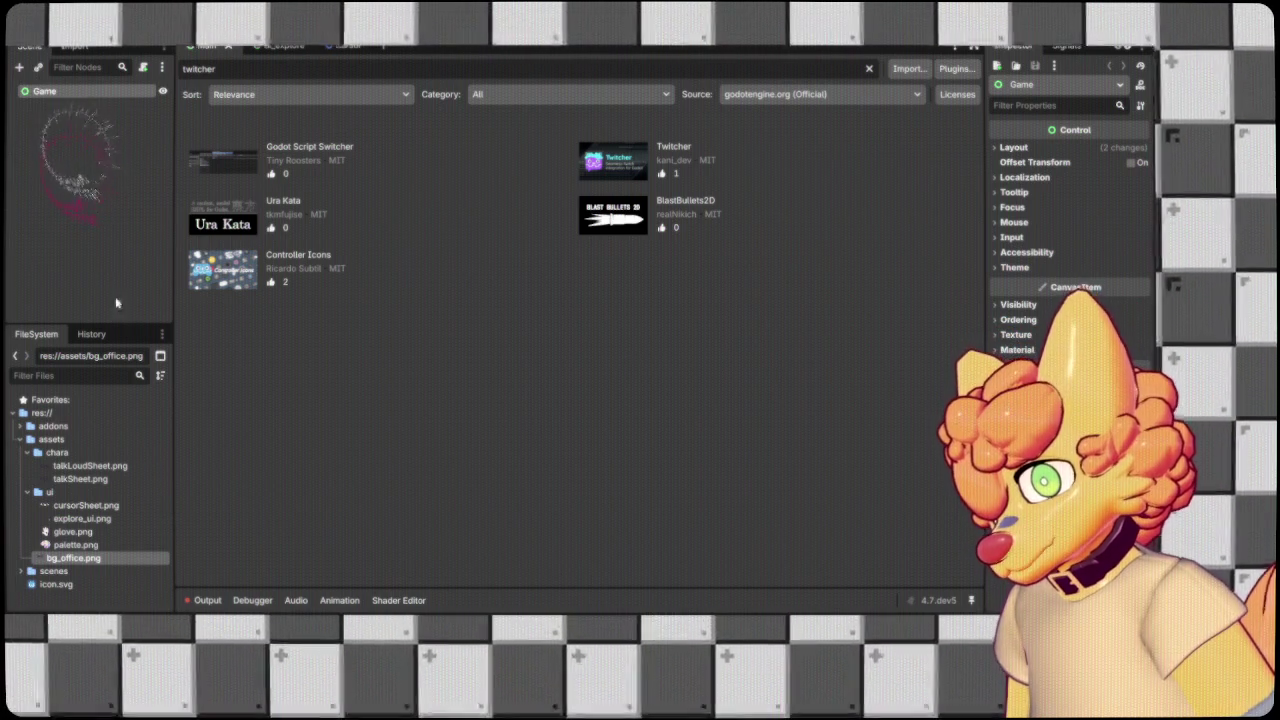
Add a plain Node child under Game named IntegrationHelper.
click(57, 97)
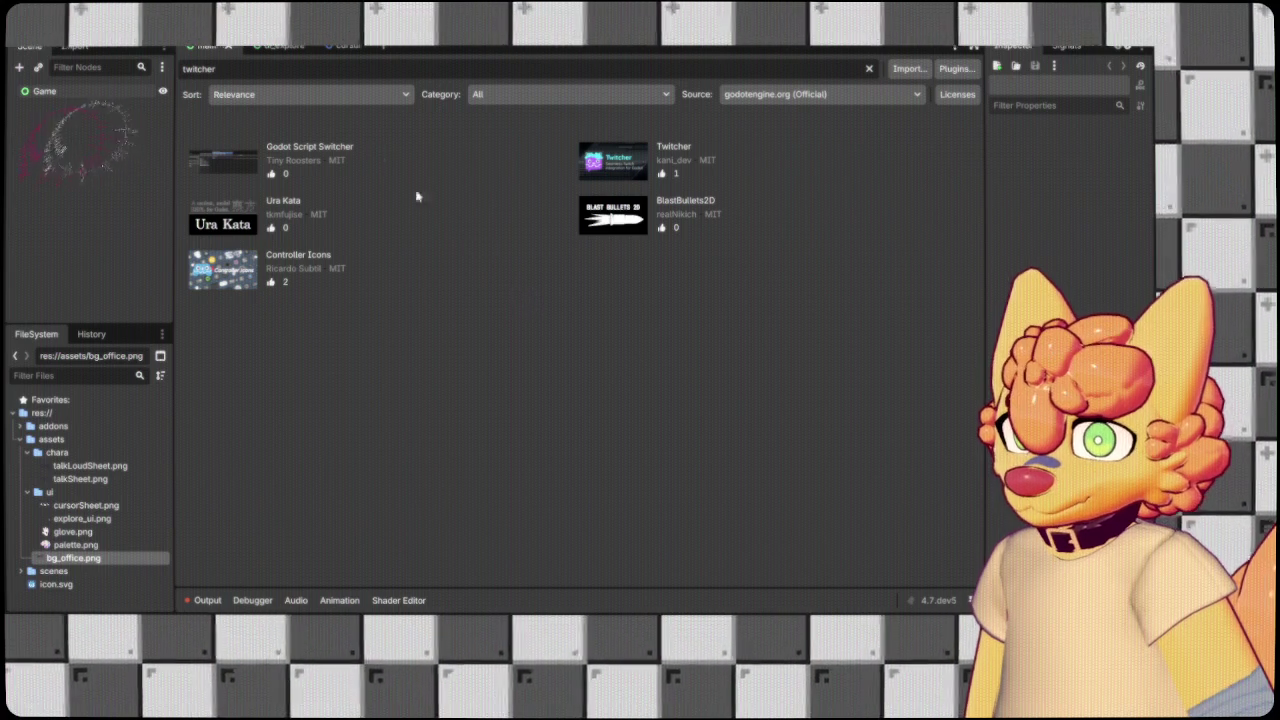
key(ctrl+v)
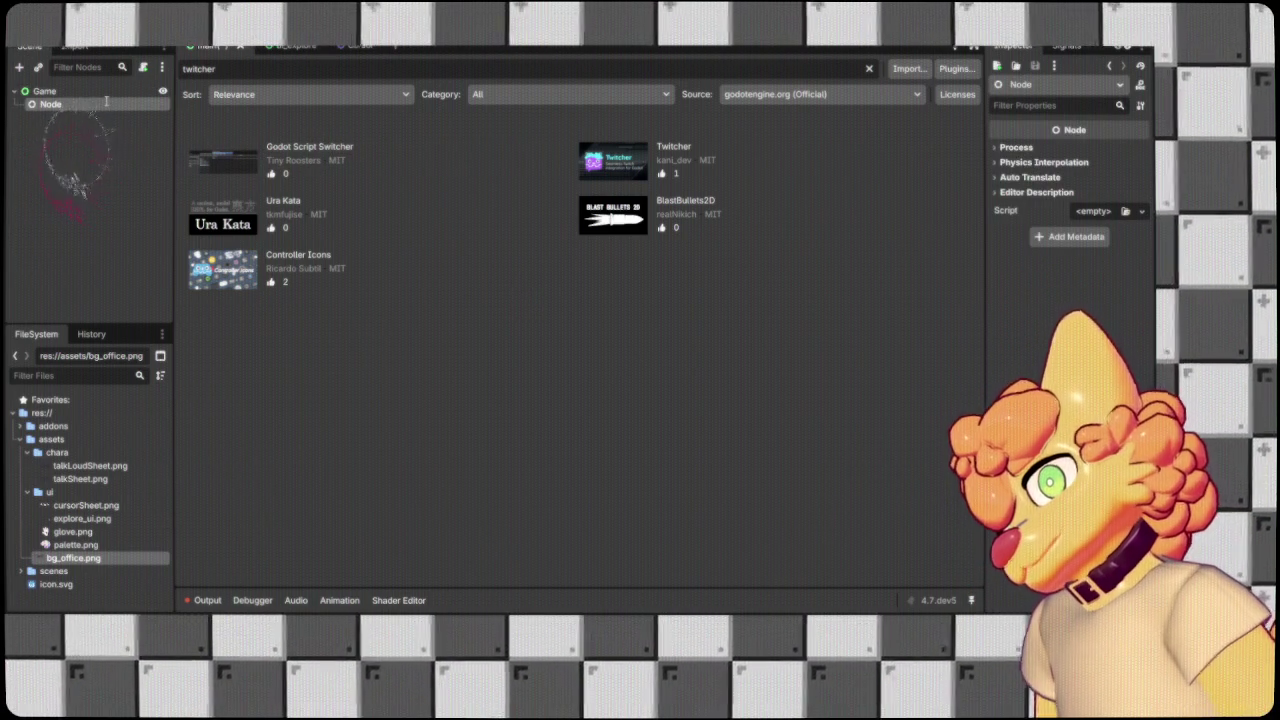
text(IntegrationHelper)
key(Return)
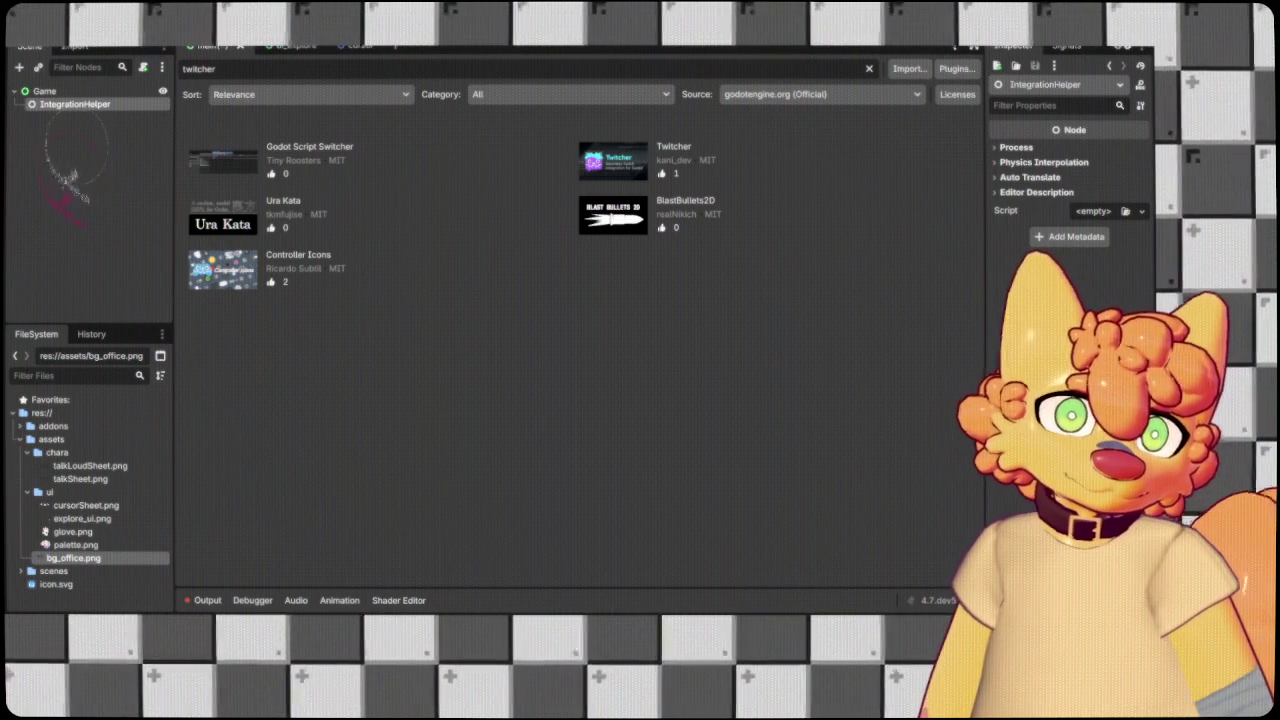
Attach scripts/IntegrationHelper.gd to the IntegrationHelper node.
click(86, 505)
click(22, 585)
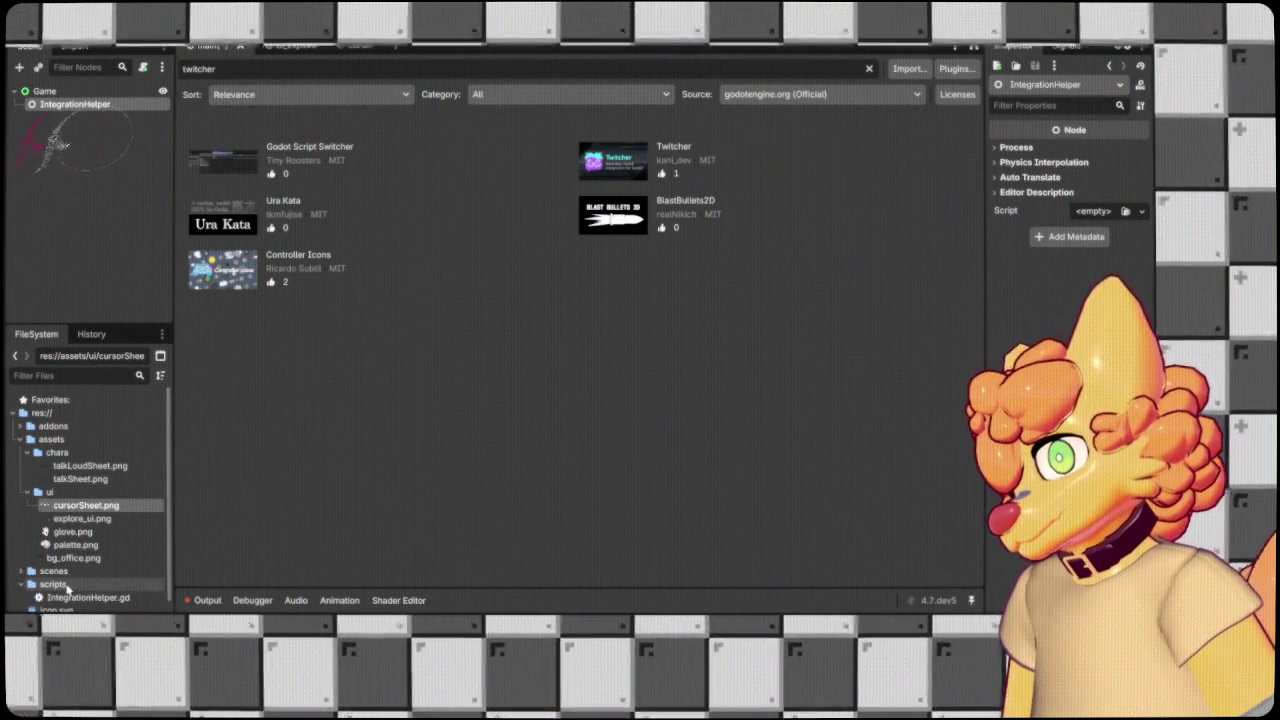
click(75, 598)
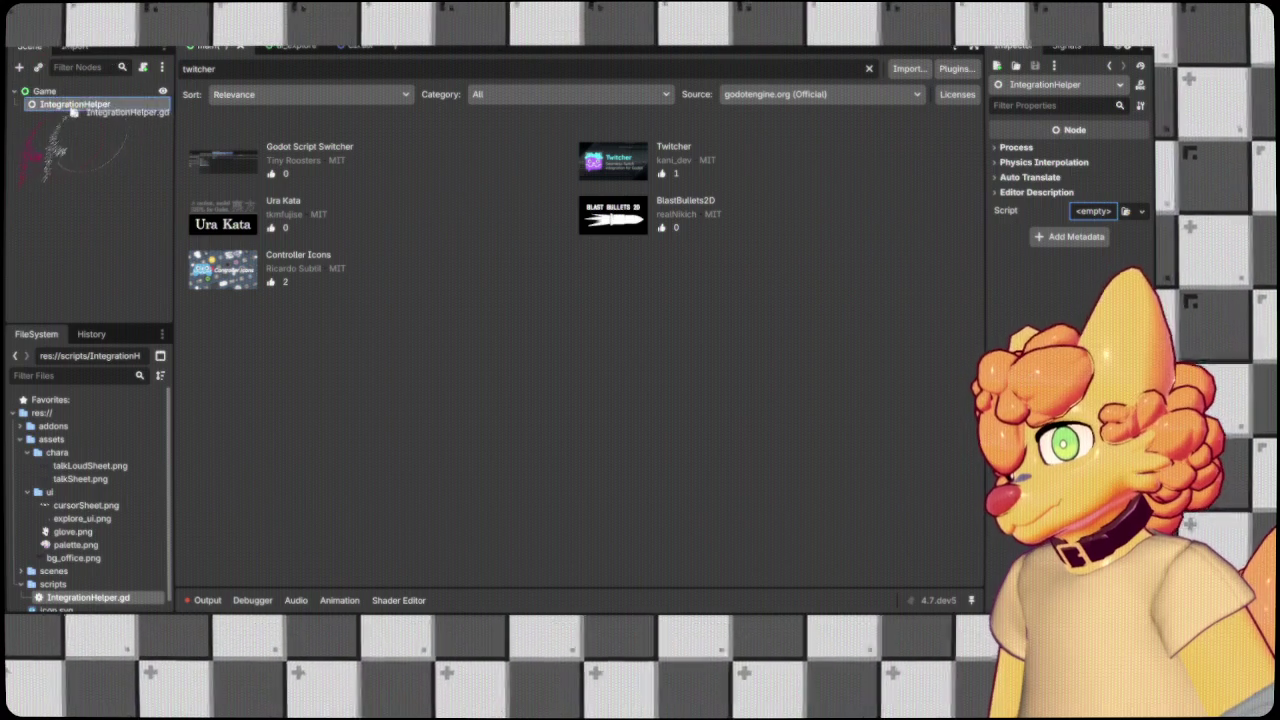
drag(38, 55, 75, 104)
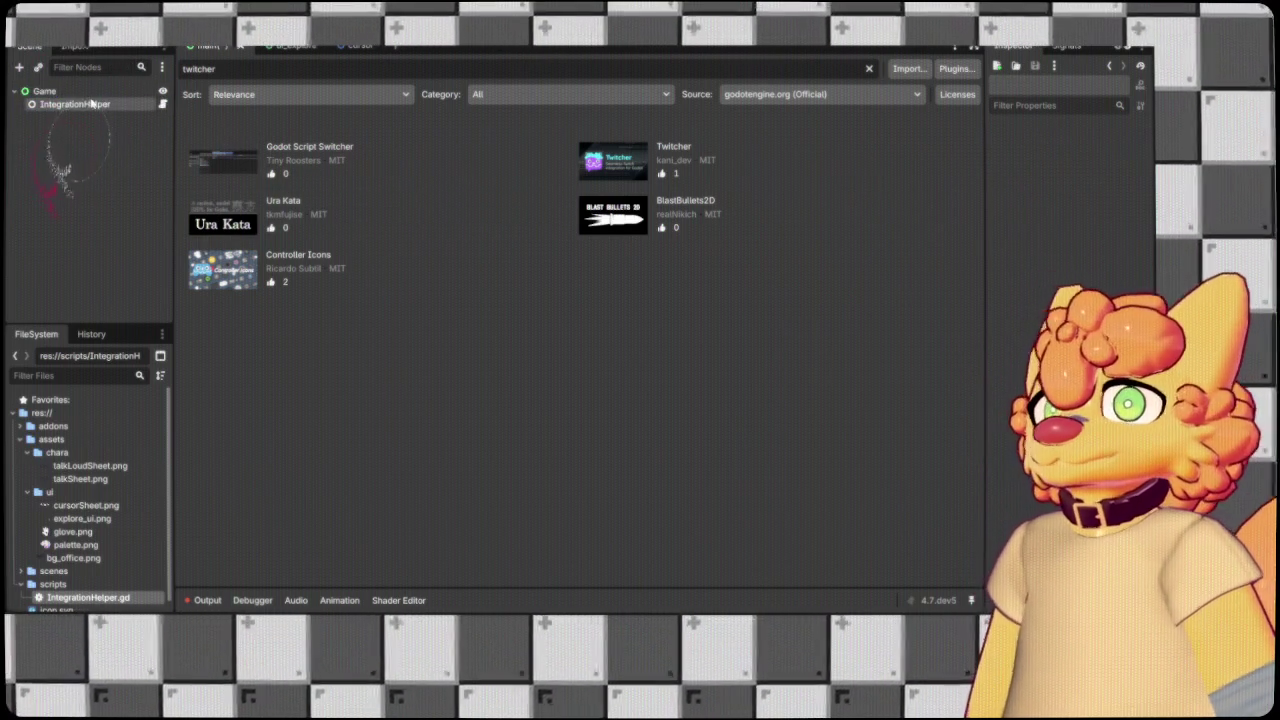
Set IntegrationHelper's 7 Tv URL to a pasted 7tv.app link, then return to ui_explore.
click(75, 104)
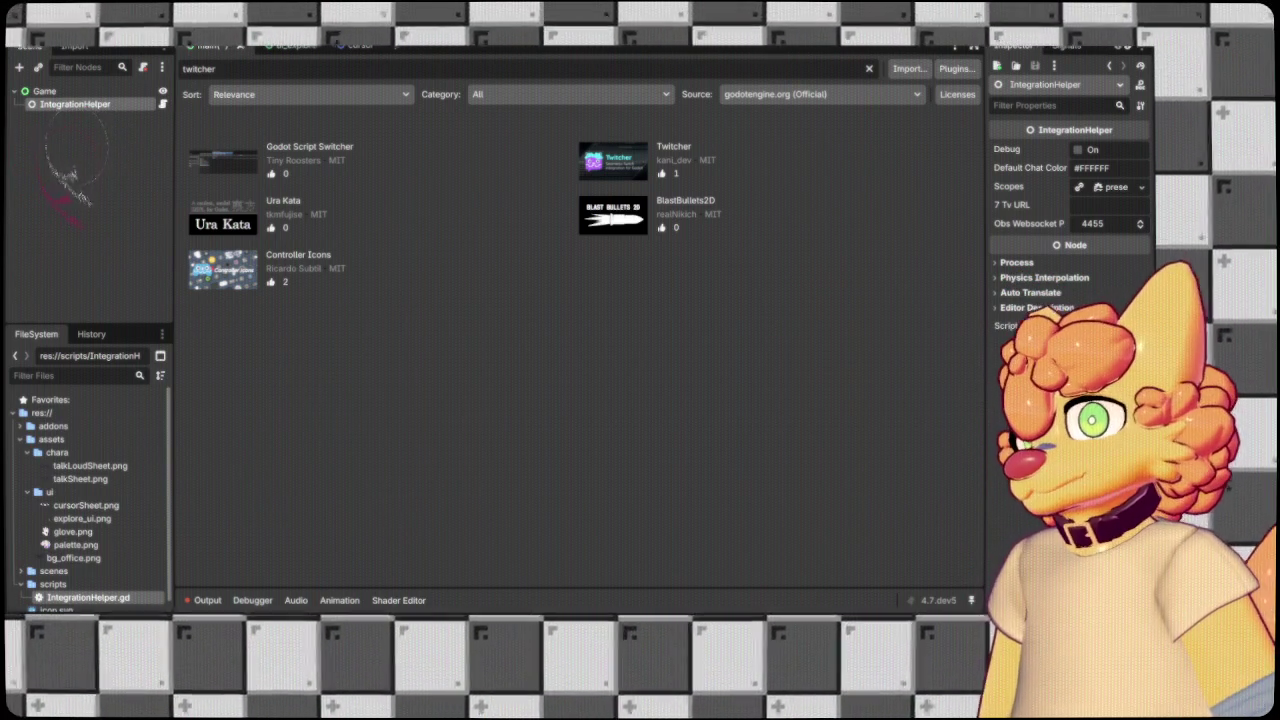
click(1108, 205)
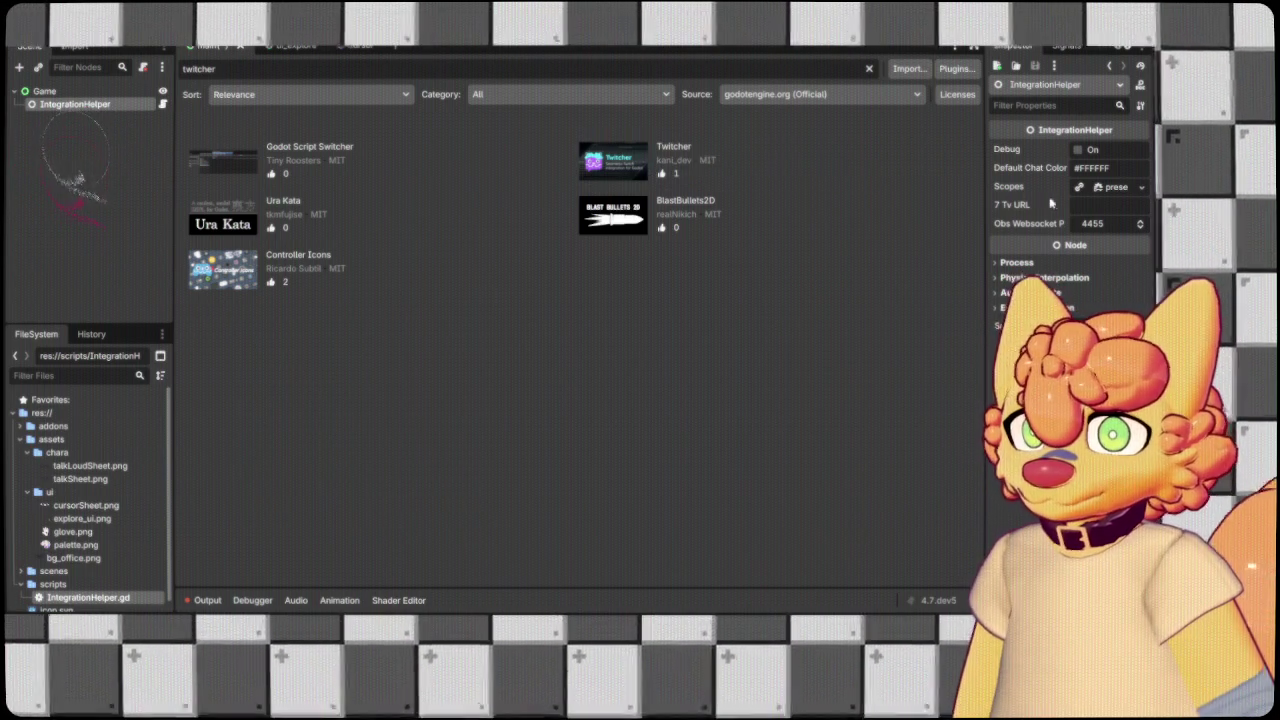
key(ctrl+v)
key(Return)
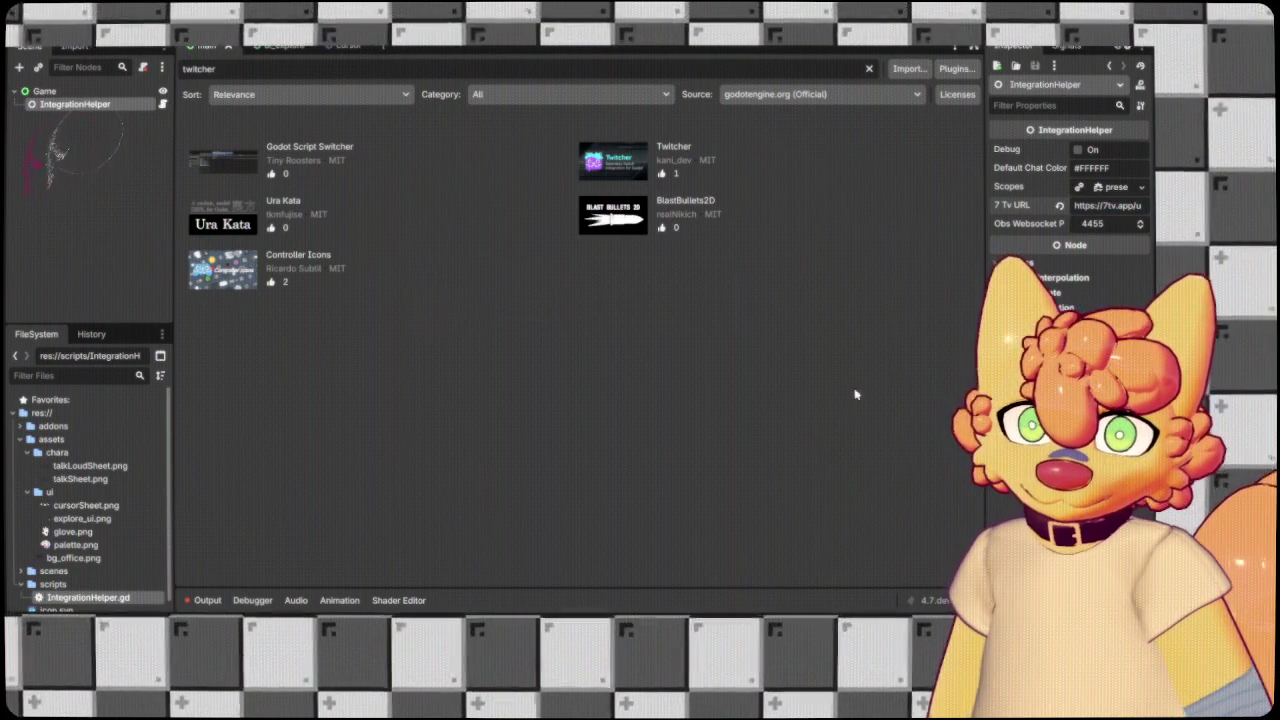
click(899, 334)
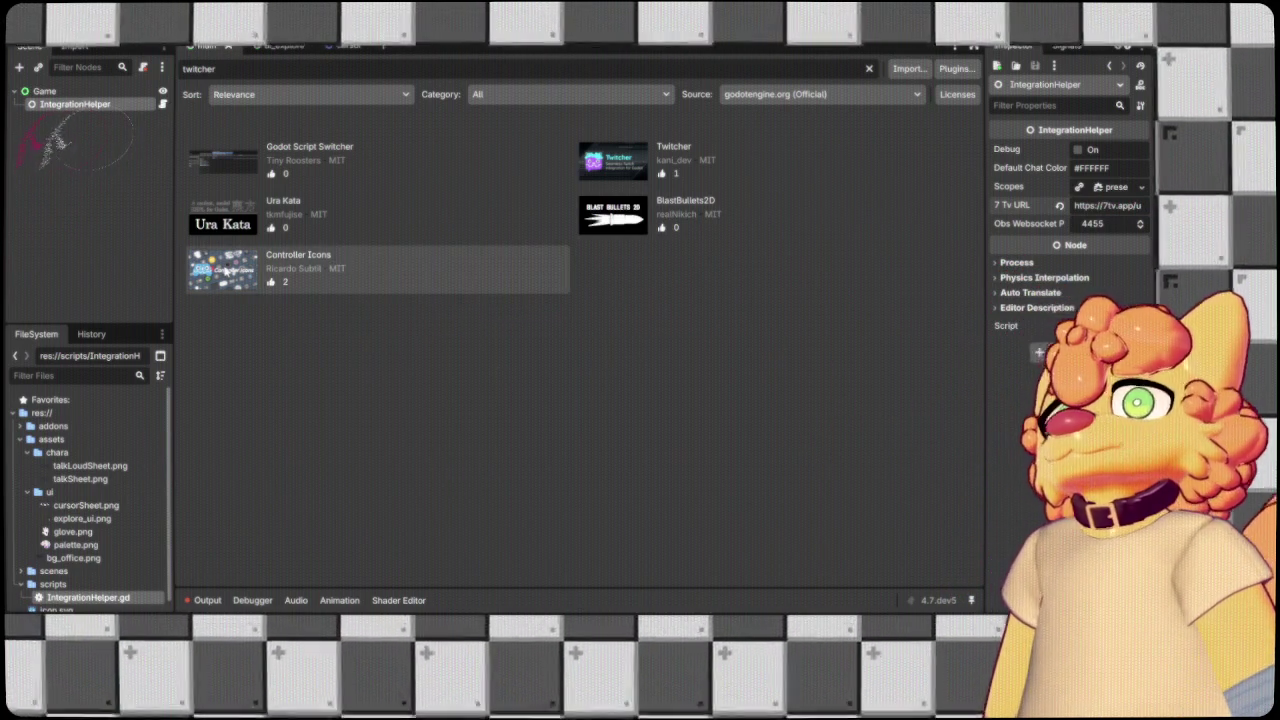
click(268, 46)
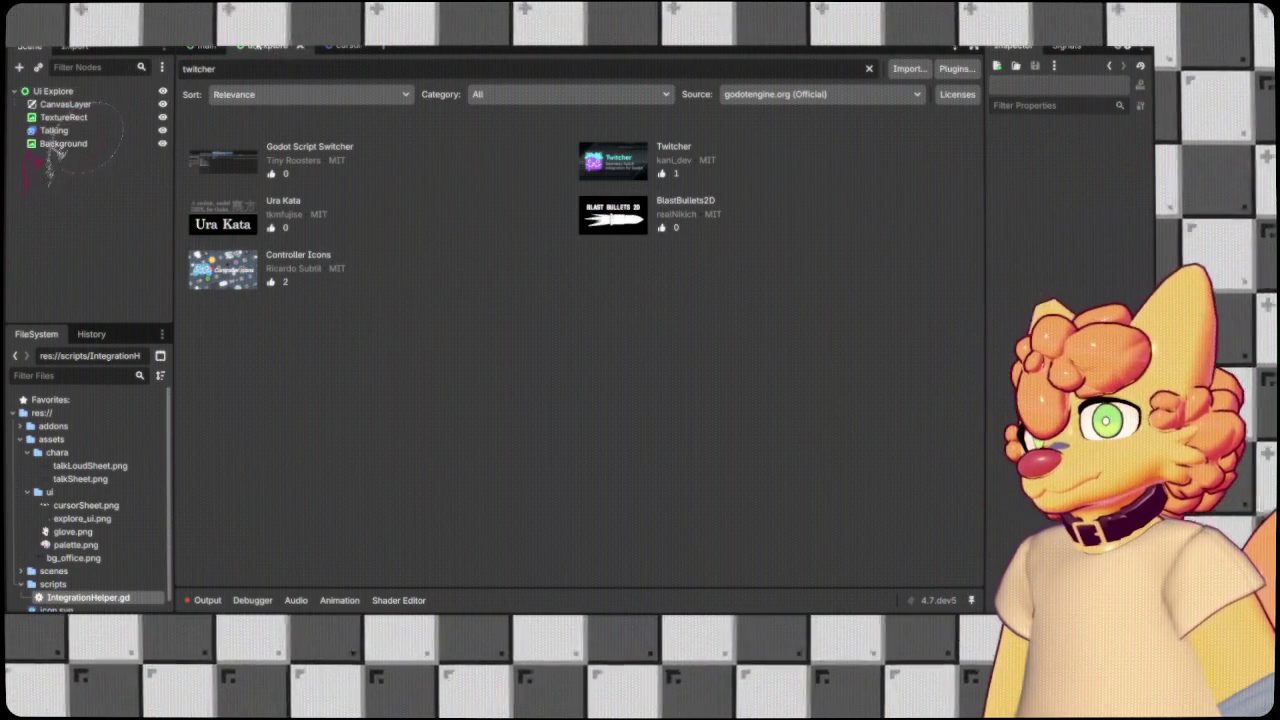
Open the cursor scene in Godot's 2D view and pan to the brush cursor sprite above AAAAA.
click(63, 143)
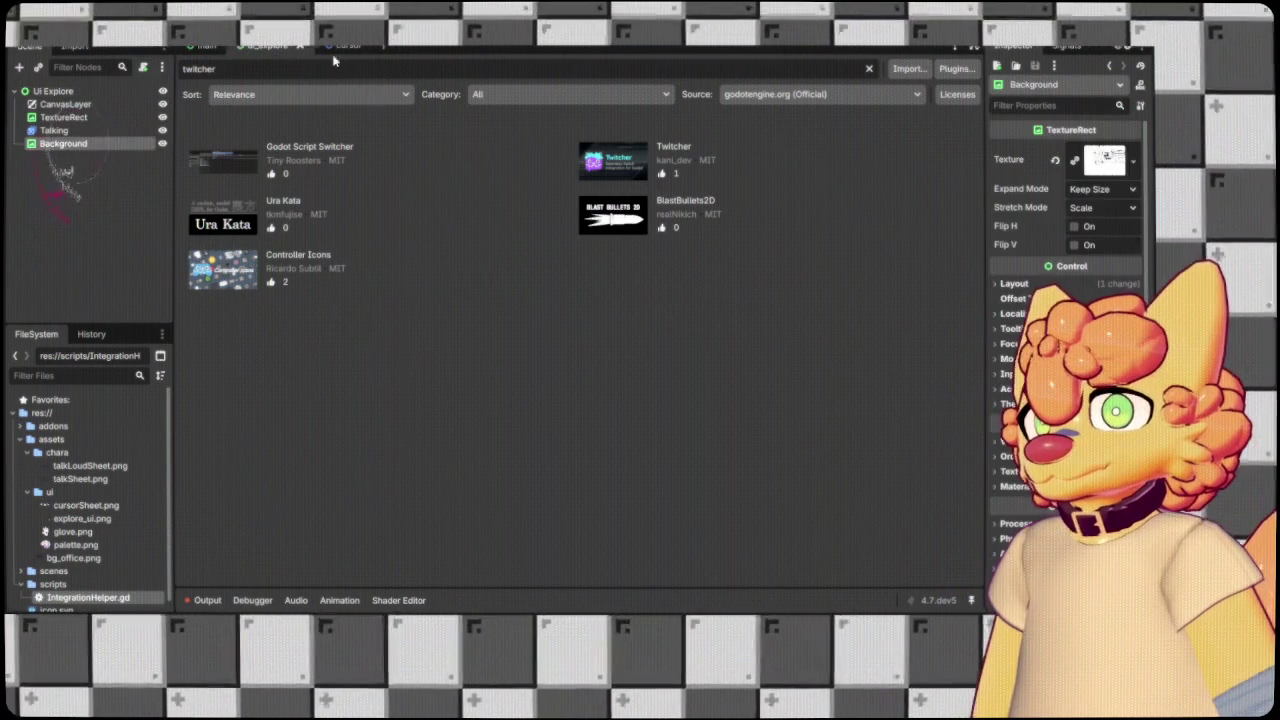
click(340, 46)
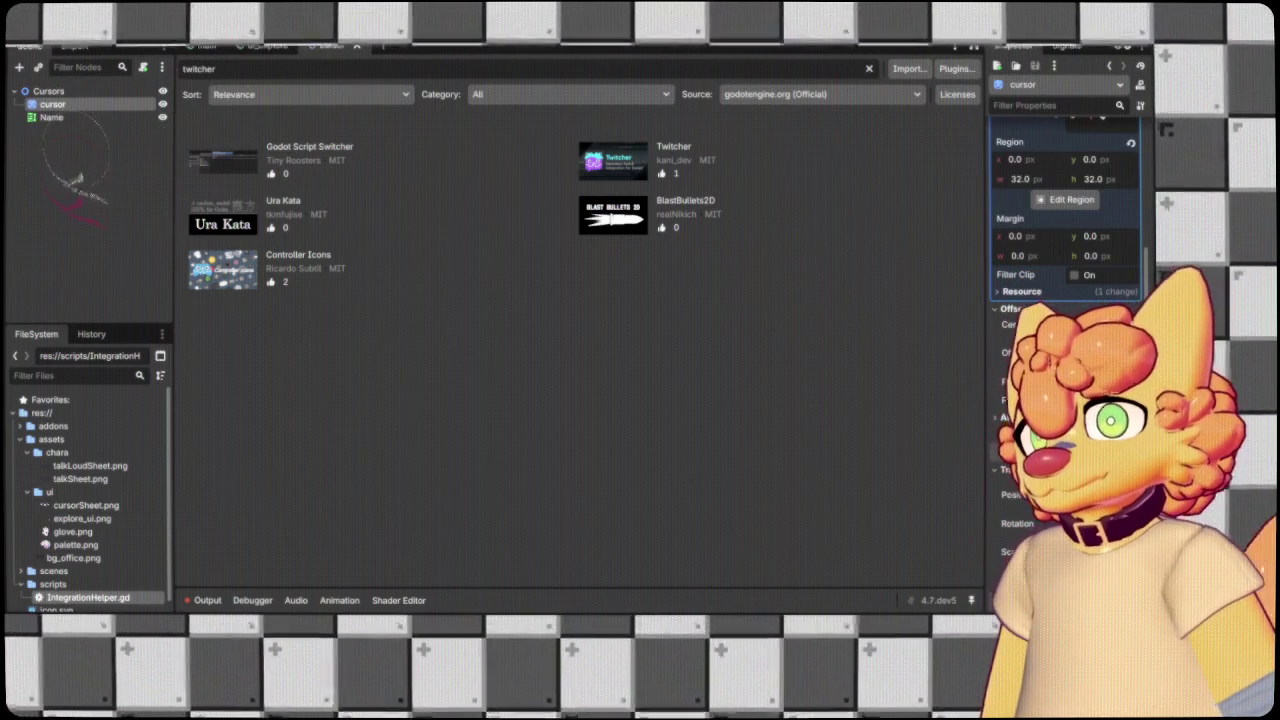
key(ctrl+F1)
drag(575, 375, 650, 308)
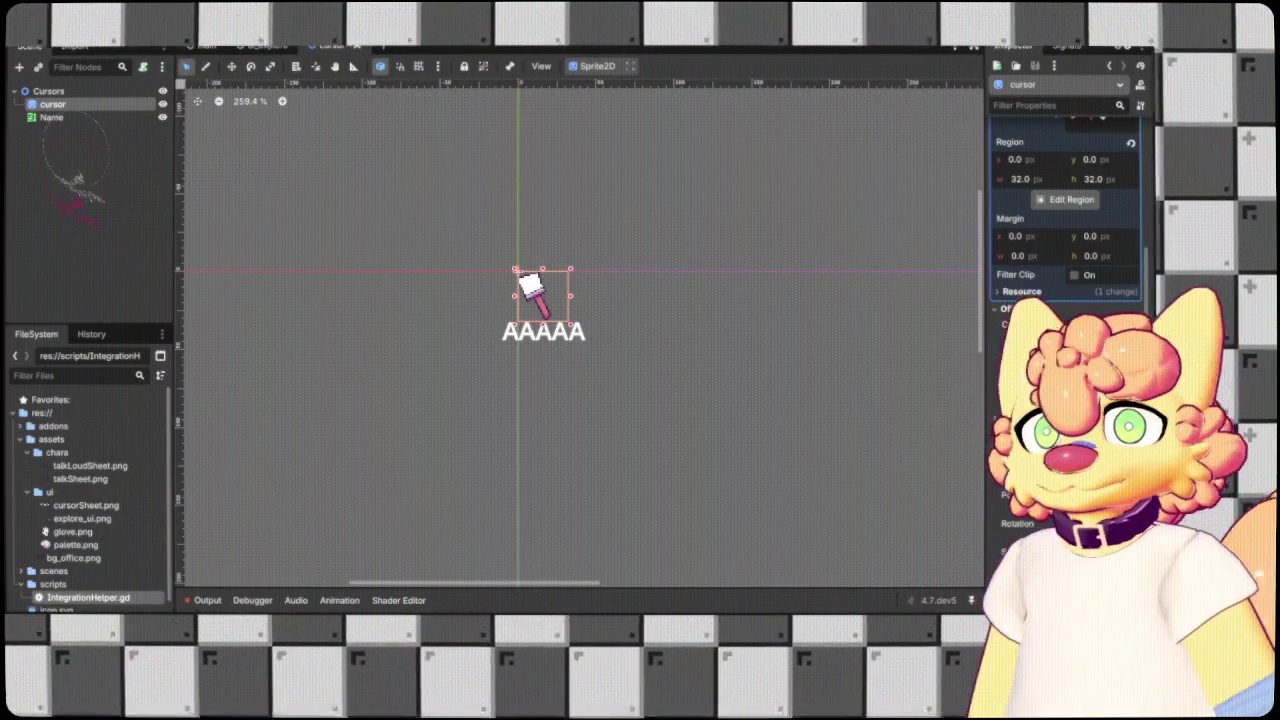
Return to the main game scene and scroll through the office room background and side panels.
click(205, 46)
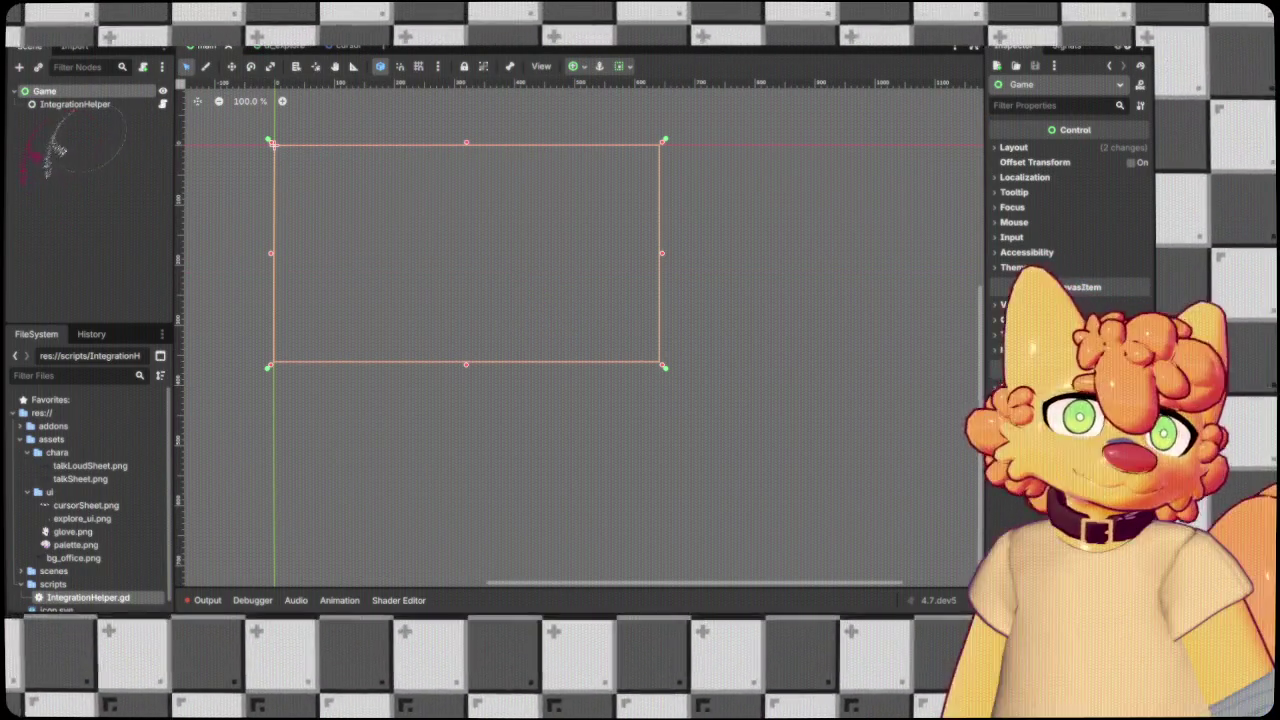
scroll(62, 537, down, 1)
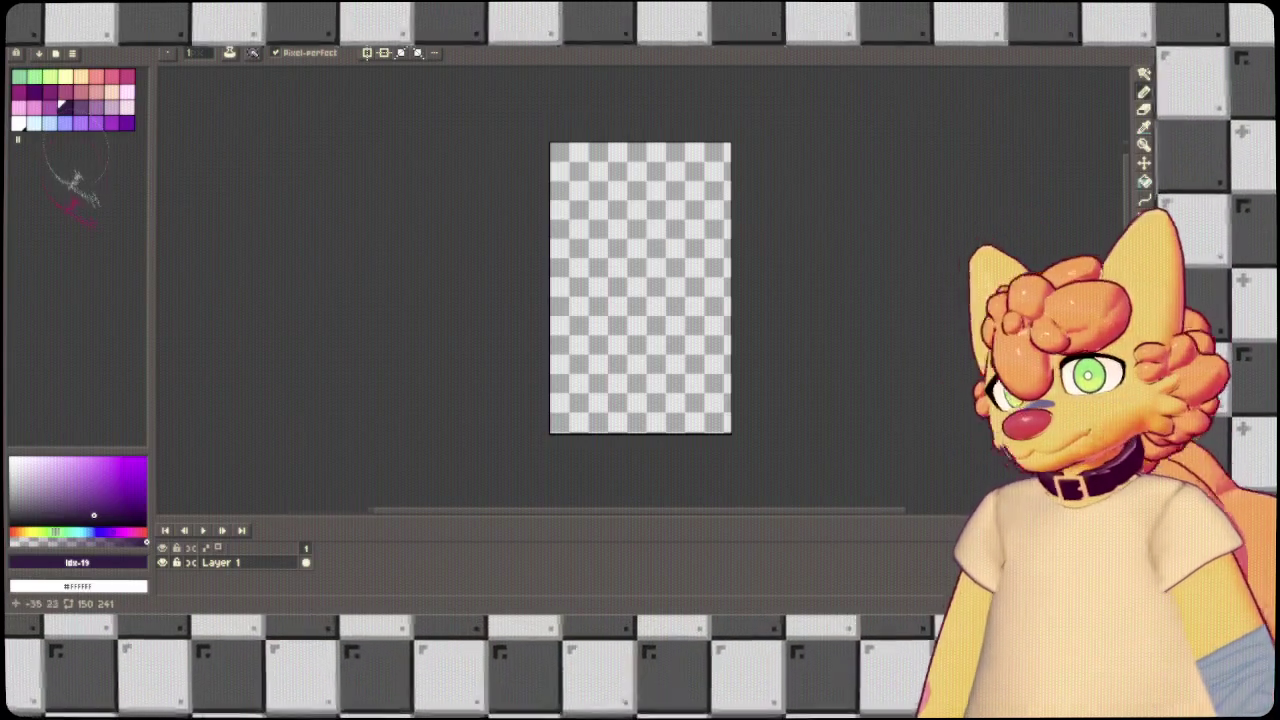
scroll(571, 249, up, 3)
scroll(330, 208, down, 3)
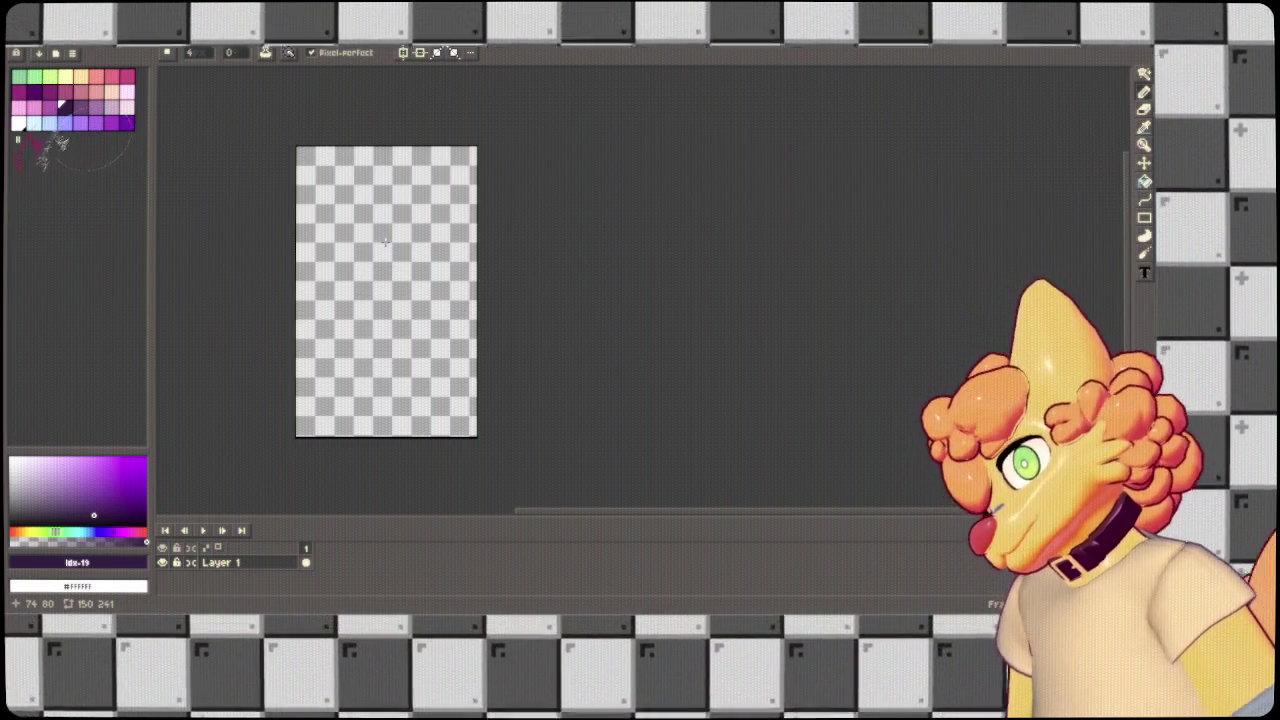
Sketch a second dark purple loop over the head circle, then zoom in and centre it.
drag(385, 212, 350, 232)
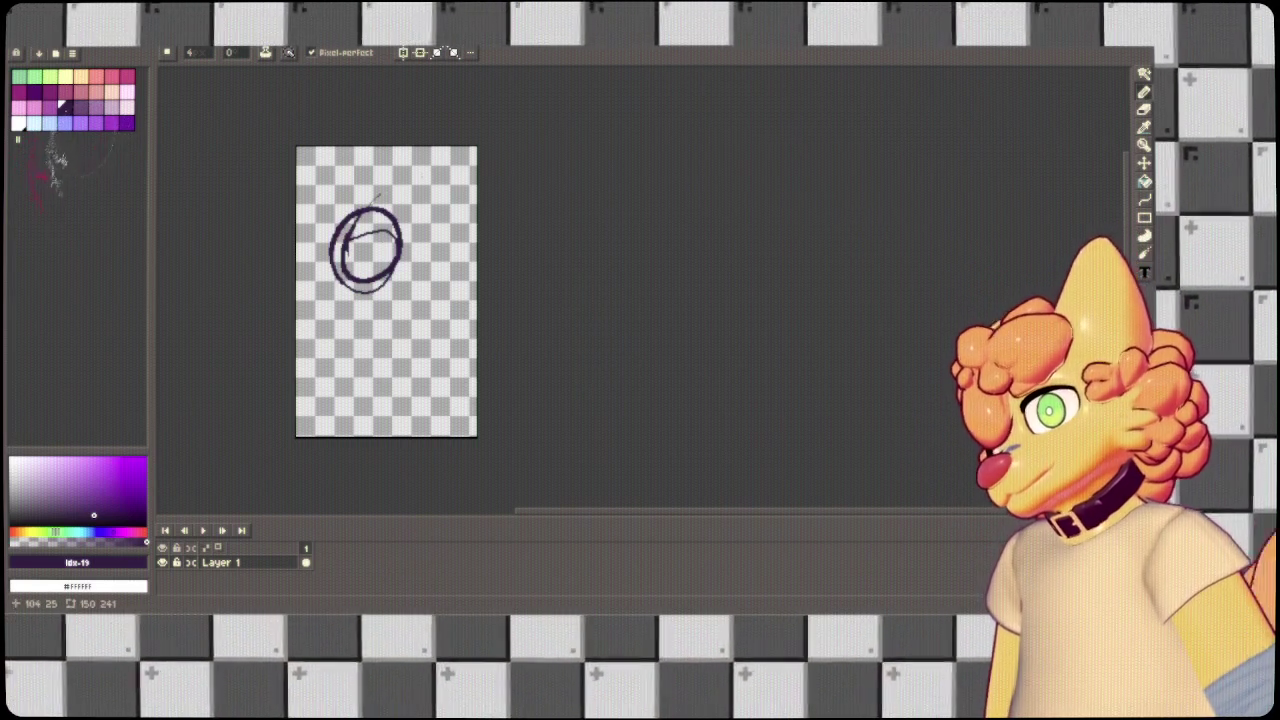
scroll(433, 186, up, 2)
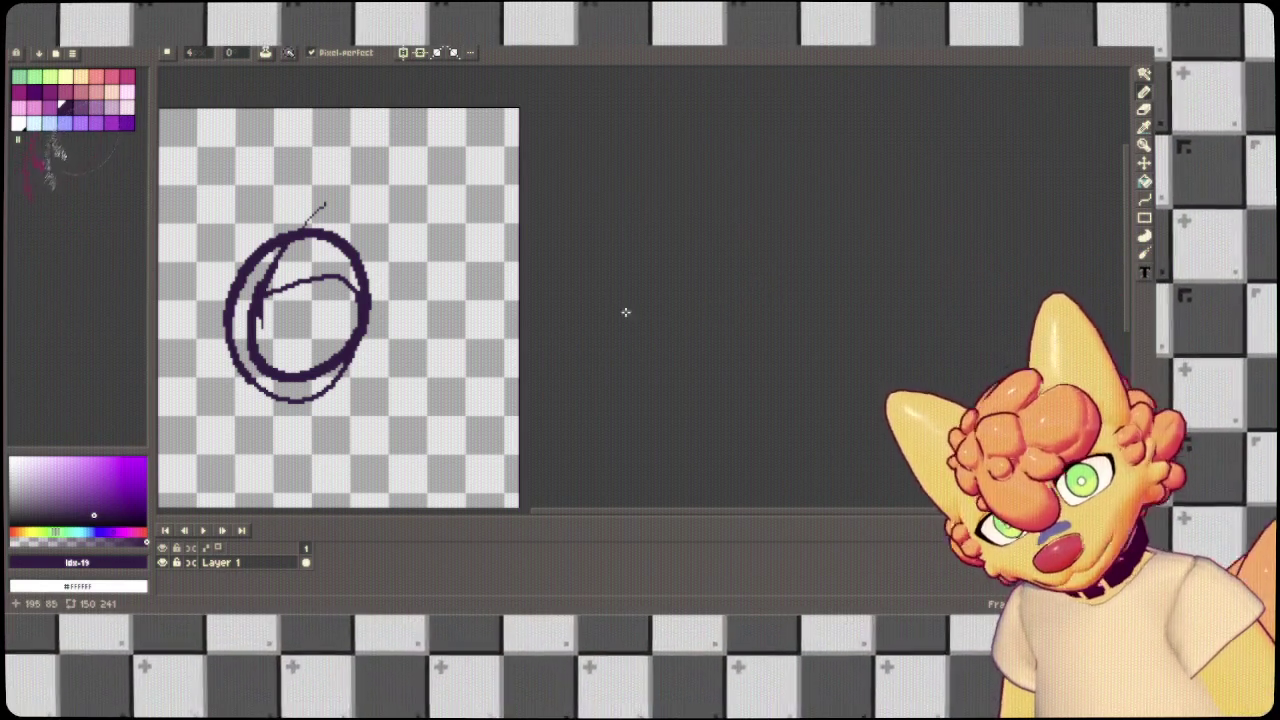
mouse_move(654, 291)
mouse_down()
mouse_move(817, 257)
mouse_move(849, 223)
mouse_up()
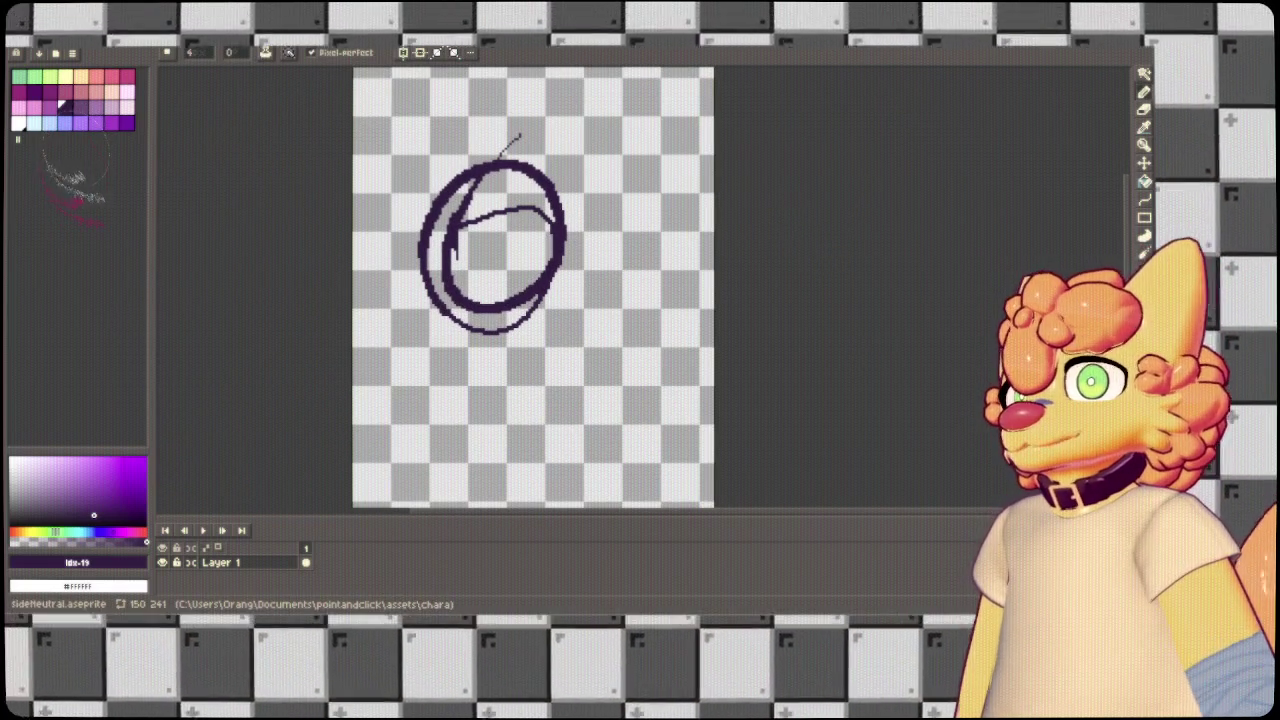
Cycle through the open sprite documents and return to the circle sketch.
click(975, 55)
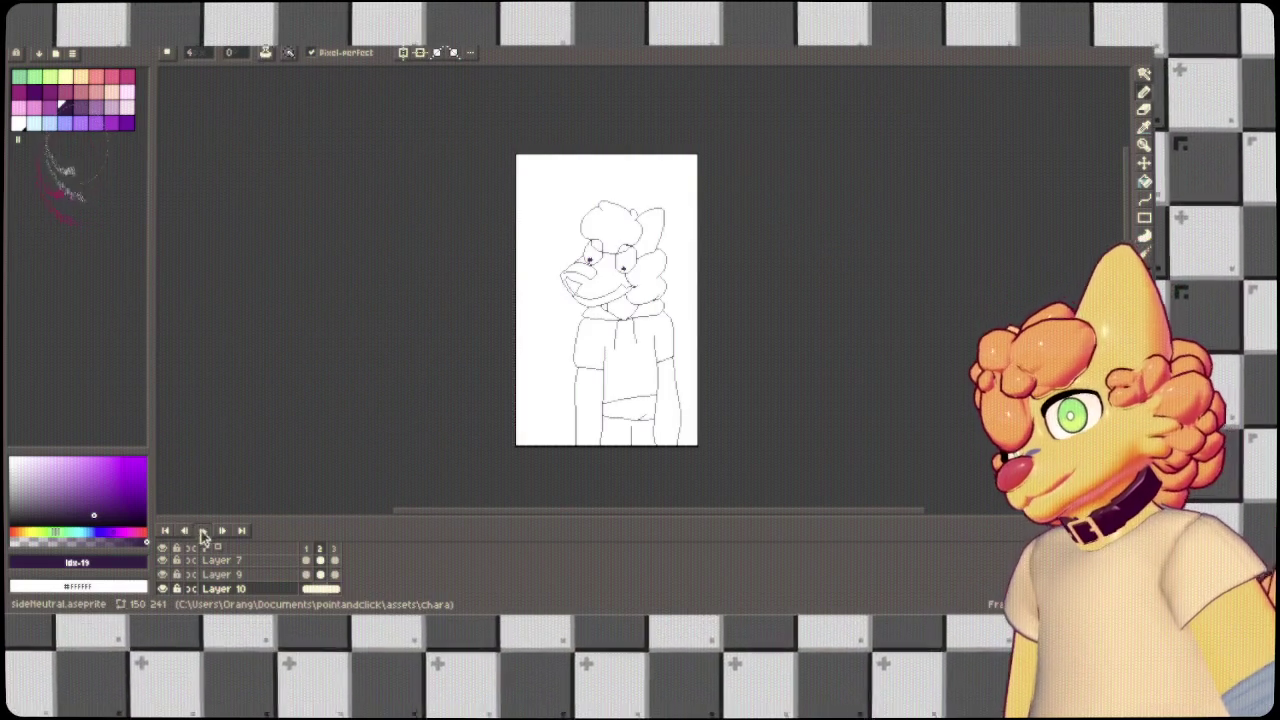
click(205, 531)
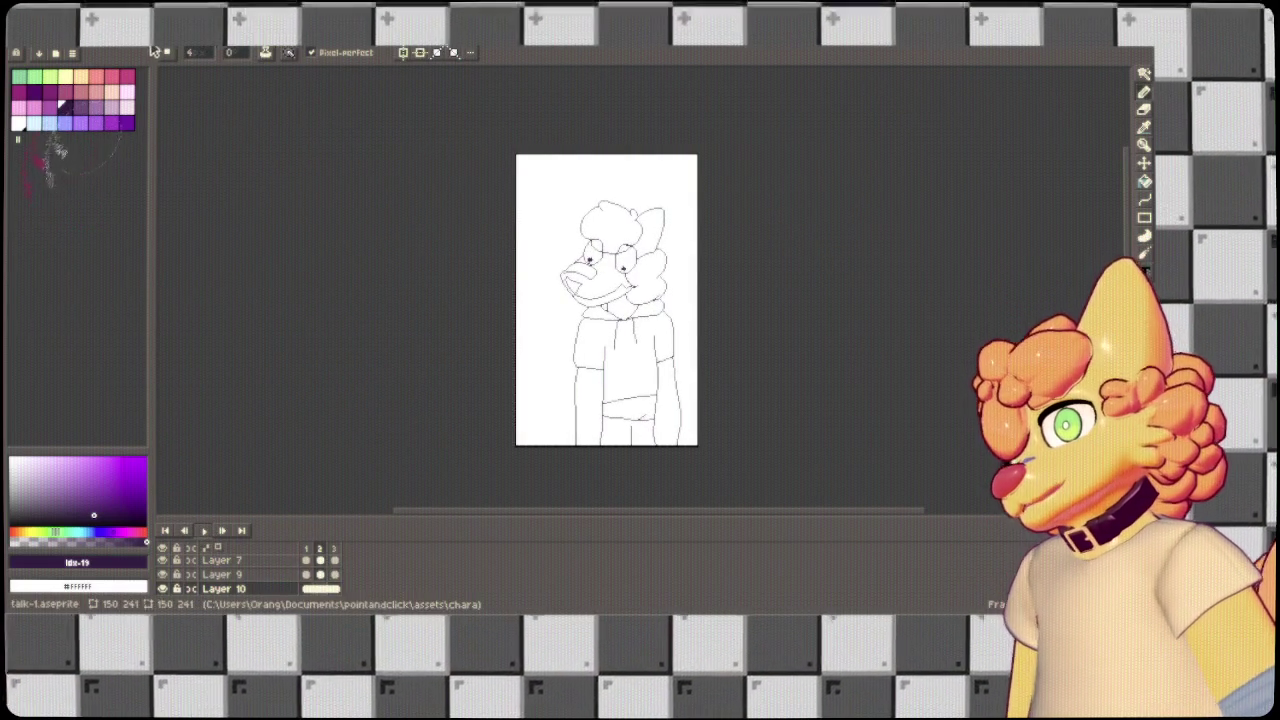
key(ctrl+Tab)
click(206, 50)
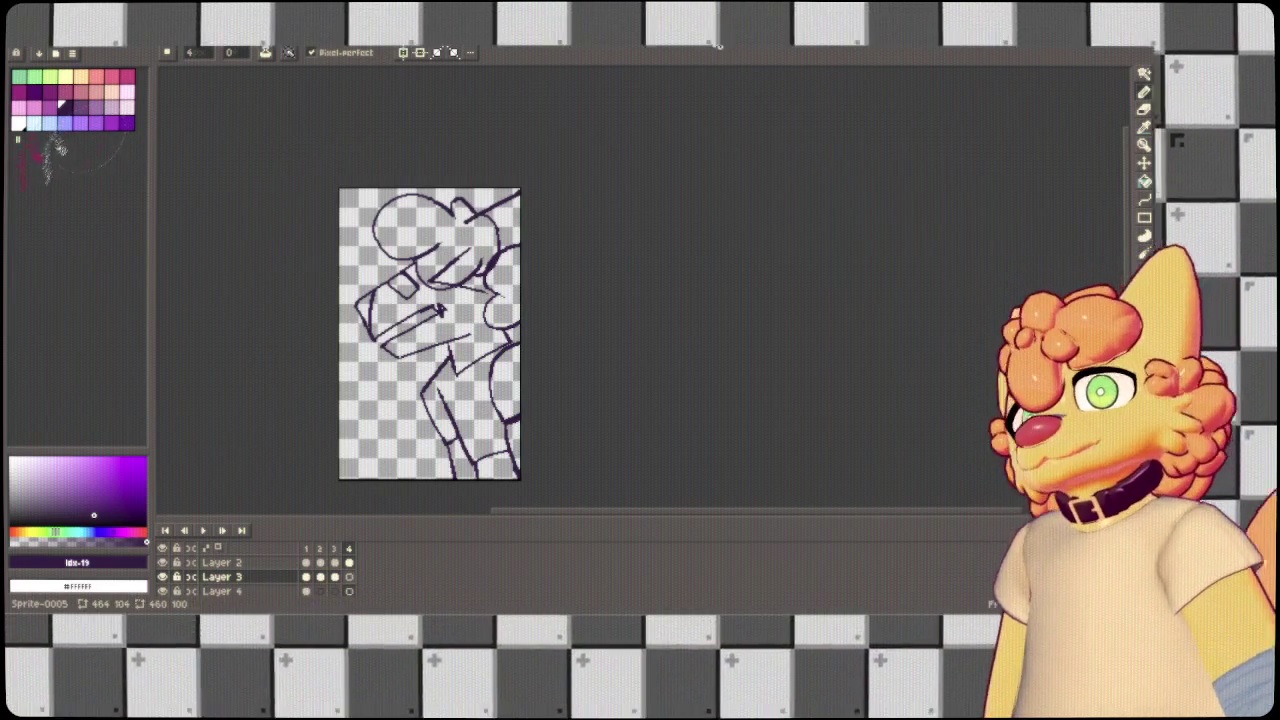
key(ctrl+Tab)
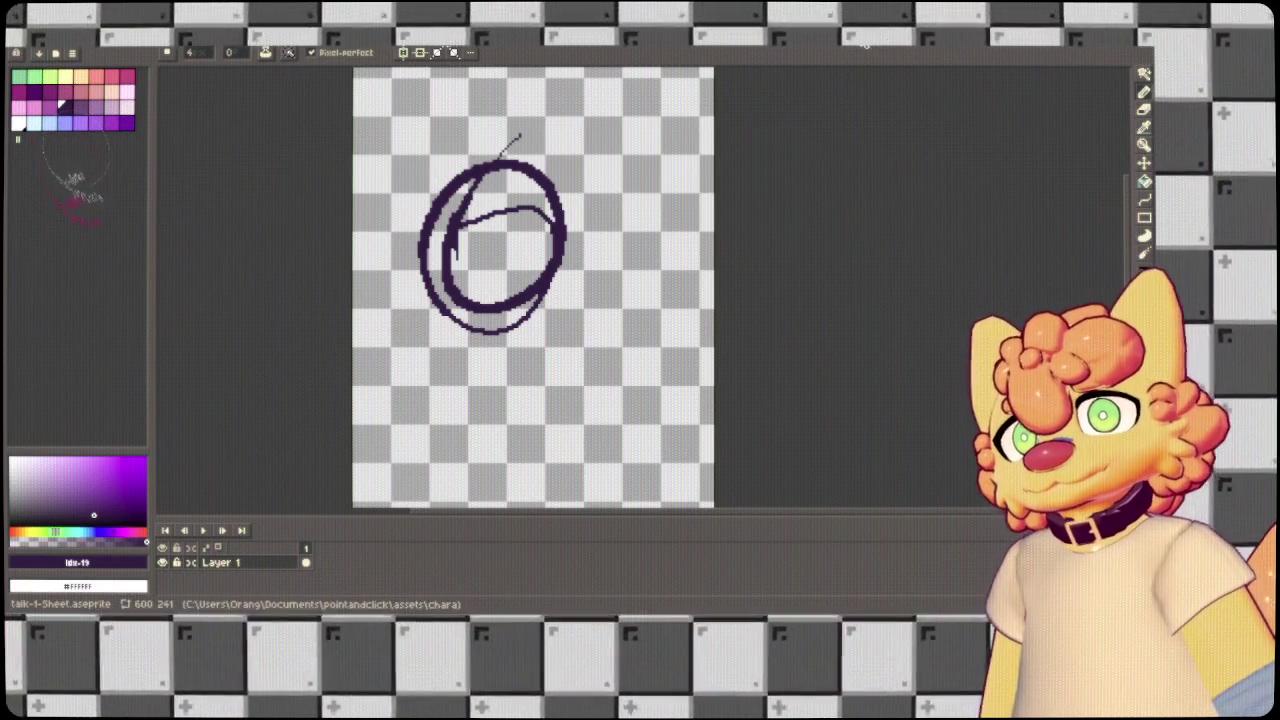
click(750, 46)
click(761, 46)
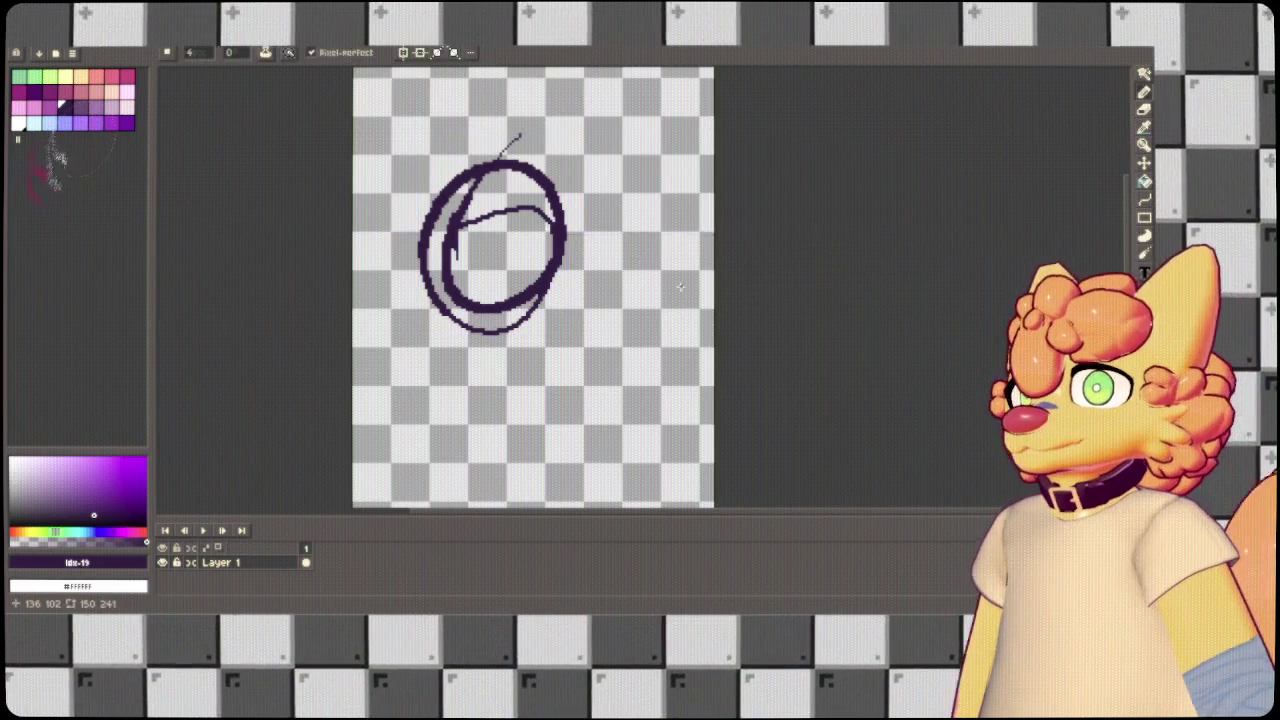
Wipe the circle sketch with Select All and Delete.
key(h)
key(ctrl+a)
key(Delete)
Back on the Pencil, clear several failed head circle attempts from the canvas.
key(b)
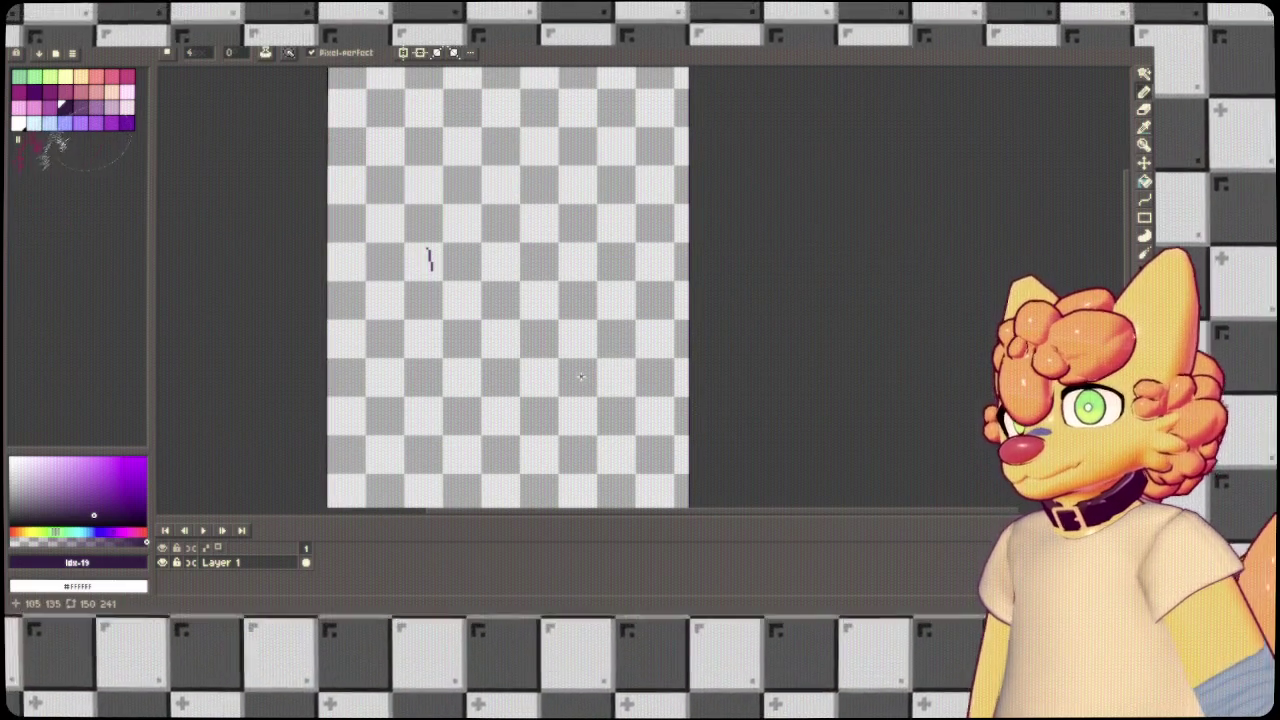
scroll(660, 309, down, 3)
scroll(551, 258, up, 2)
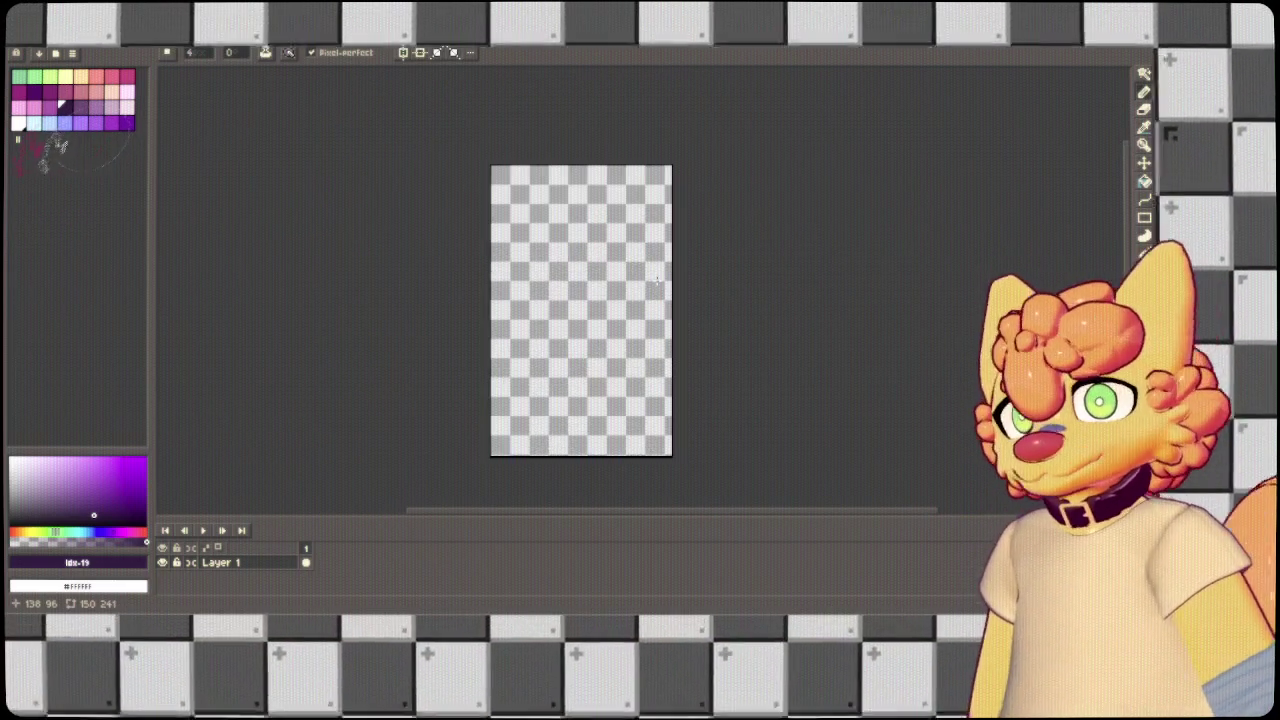
drag(600, 210, 603, 213)
key(ctrl+z)
key(ctrl+z)
key(ctrl+a)
key(Delete)
scroll(688, 195, up, 2)
drag(518, 283, 531, 215)
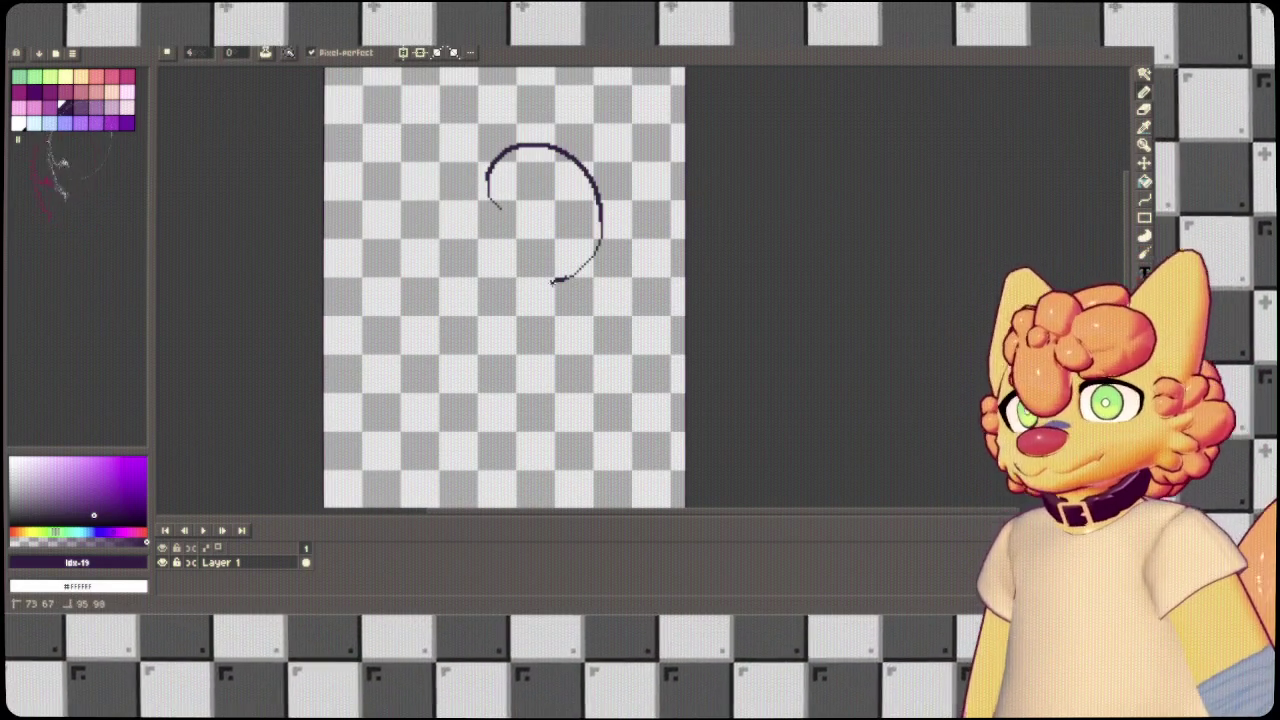
key(ctrl+a)
key(Delete)
Draw a full head circle and a horizontal mouth line, undoing a stray diagonal.
mouse_move(482, 175)
mouse_down()
mouse_move(622, 229)
mouse_move(490, 150)
mouse_up()
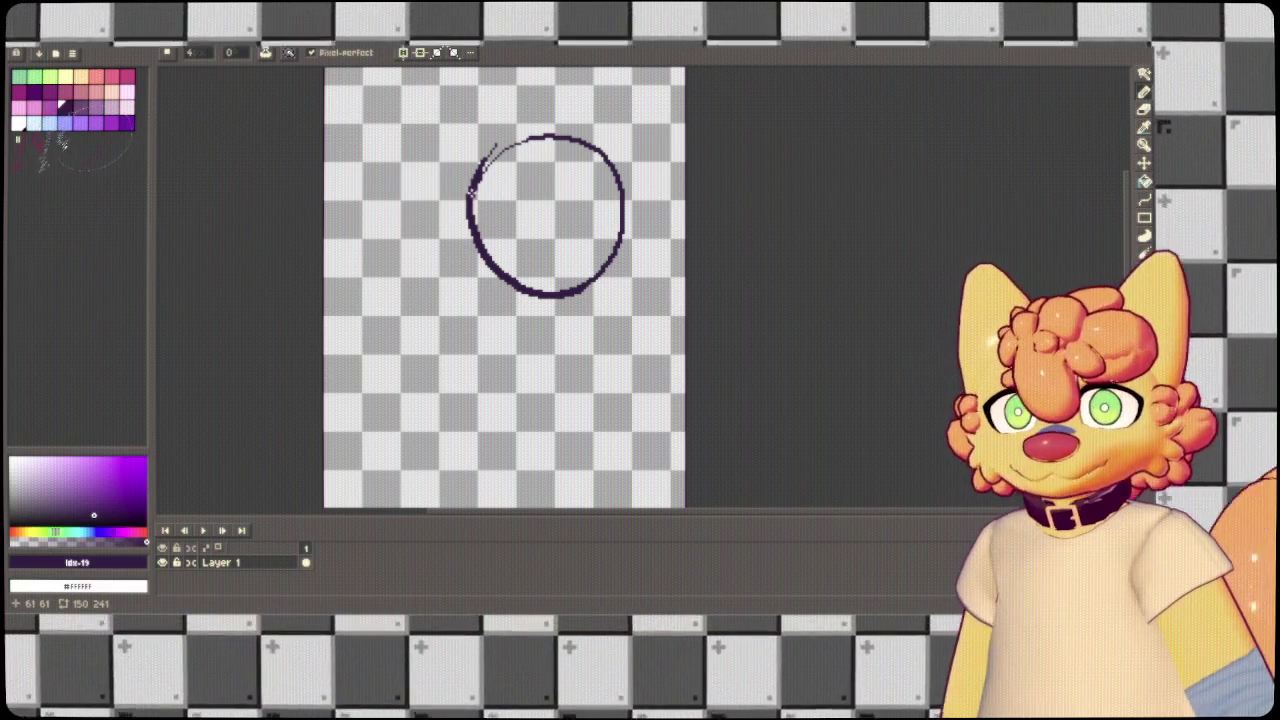
drag(507, 131, 455, 197)
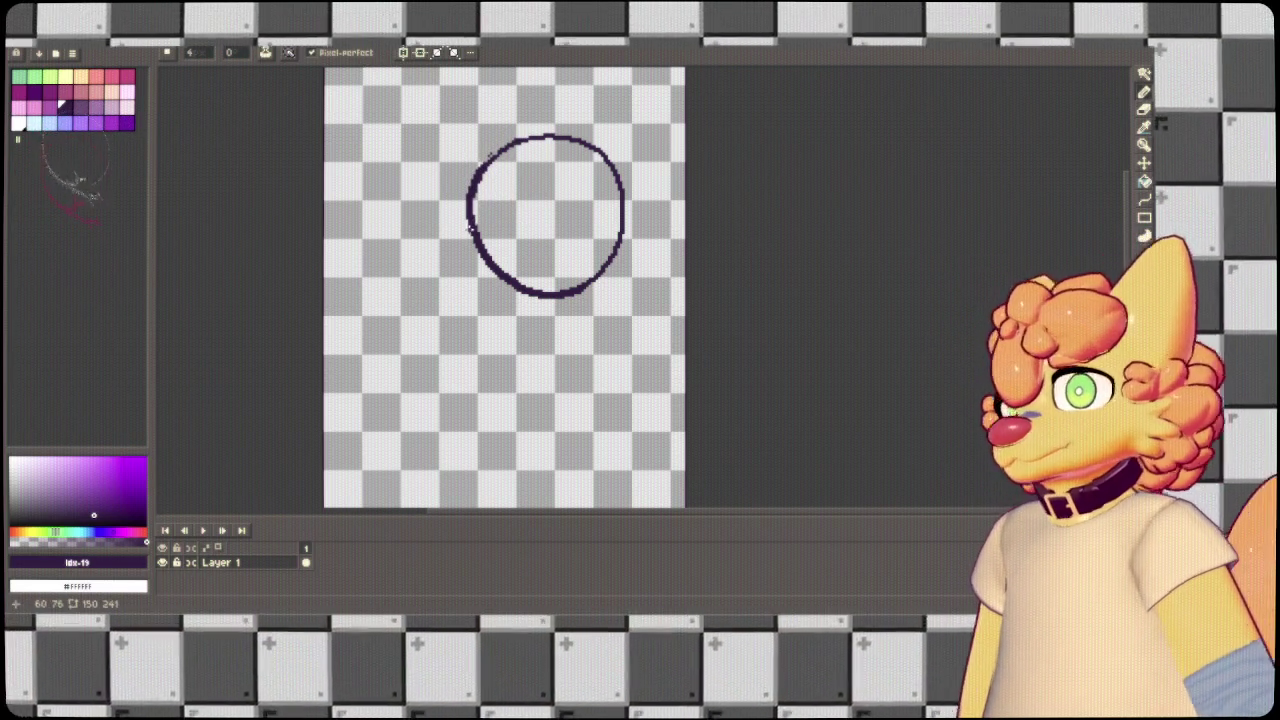
key(ctrl+z)
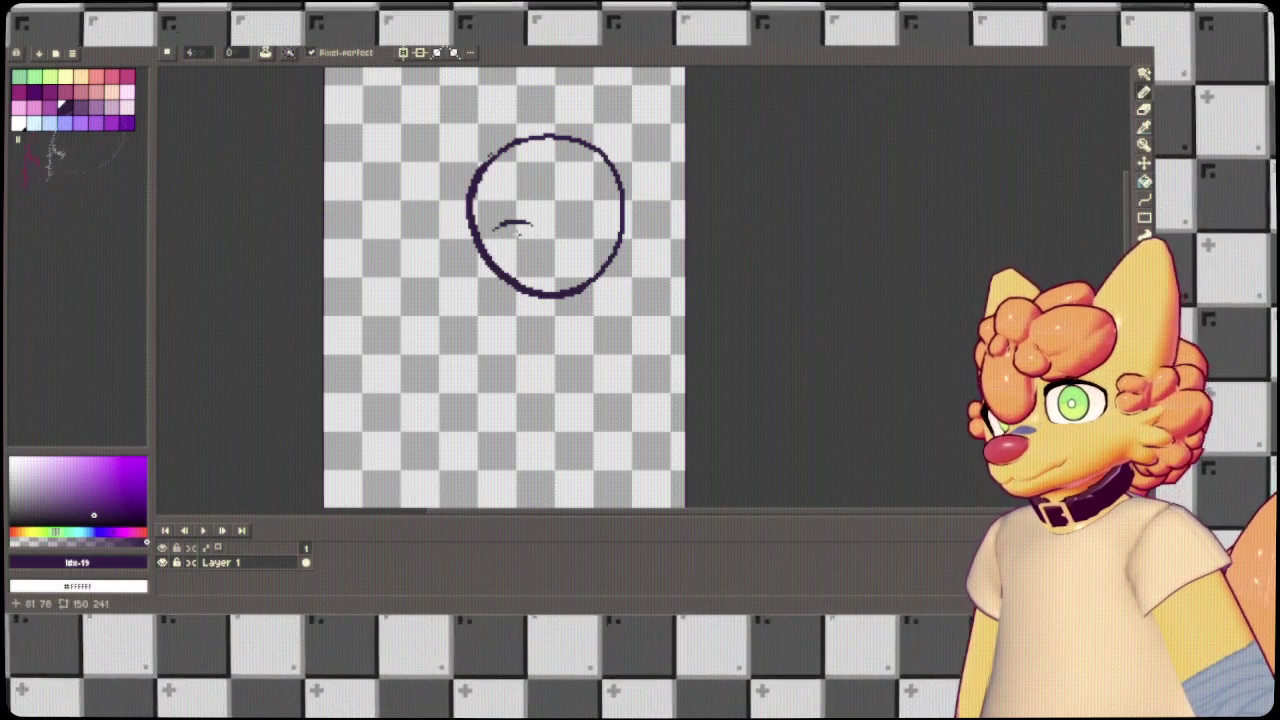
drag(490, 232, 527, 231)
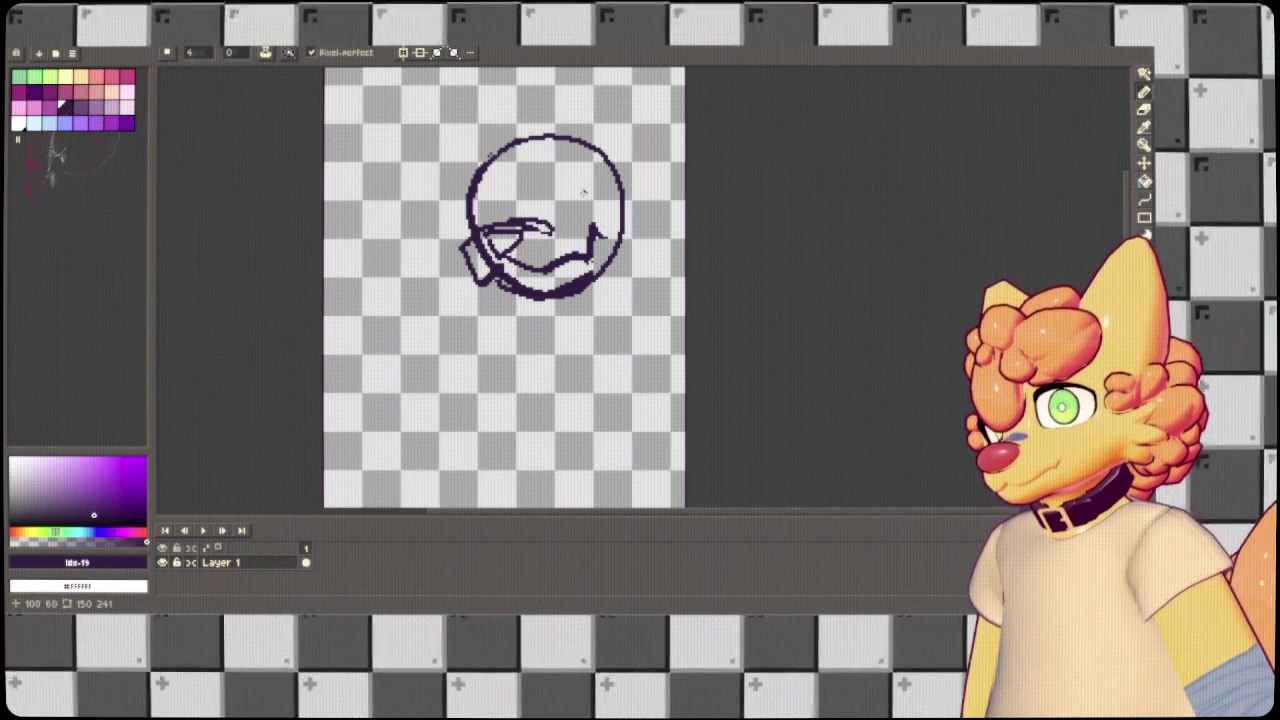
Sketch the outlined right eye with pupil, settling it through undo and redo.
mouse_move(575, 176)
mouse_down()
mouse_move(603, 222)
mouse_move(567, 206)
mouse_up()
key(ctrl+z)
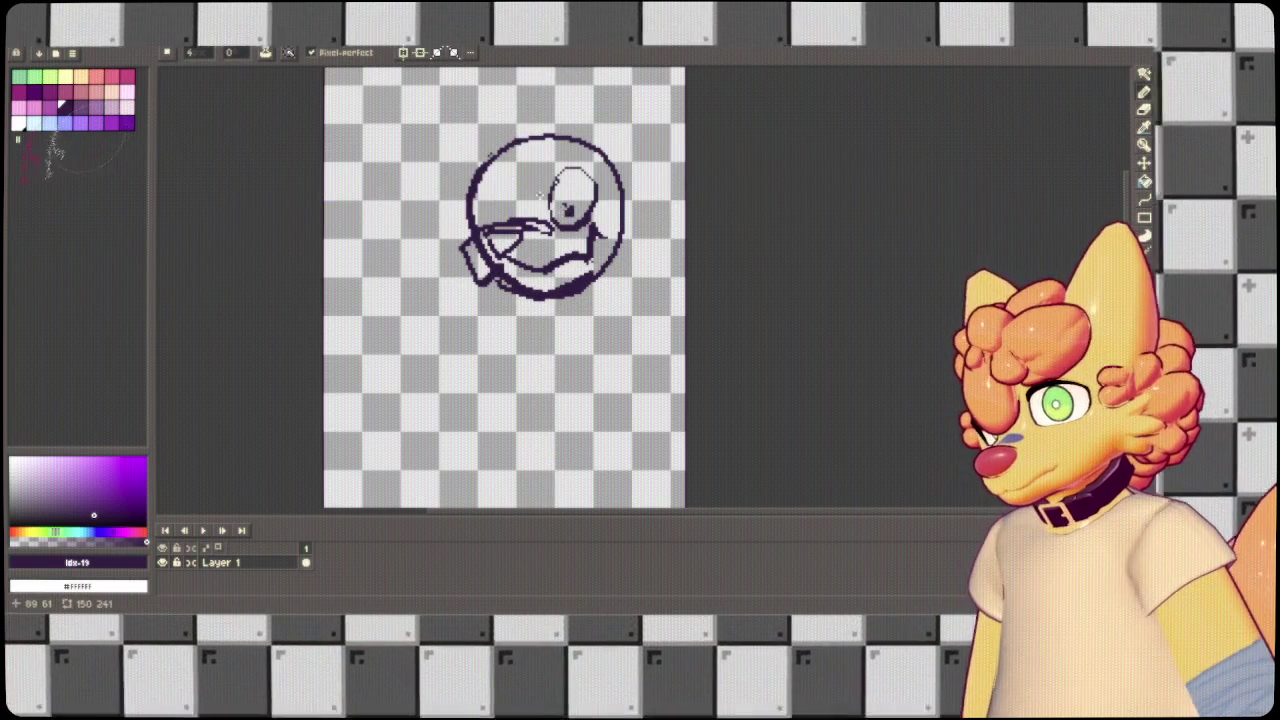
key(ctrl+z)
key(ctrl+z)
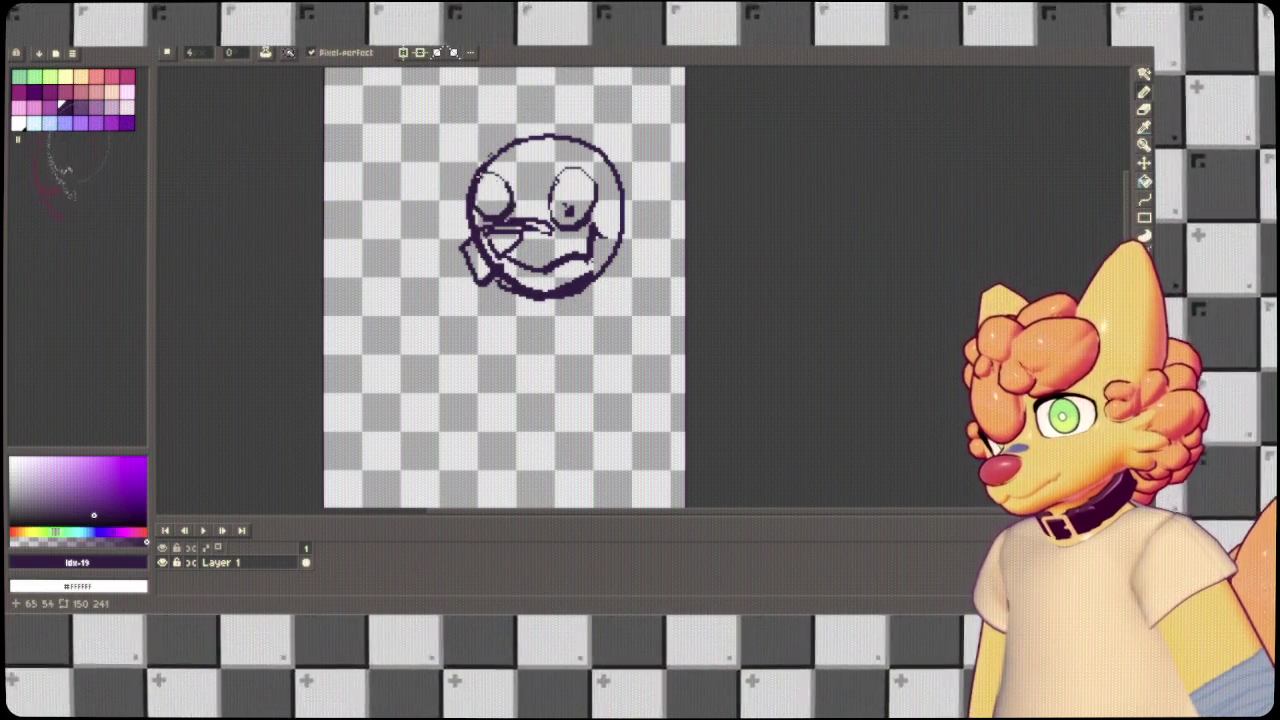
key(ctrl+z)
key(ctrl+z)
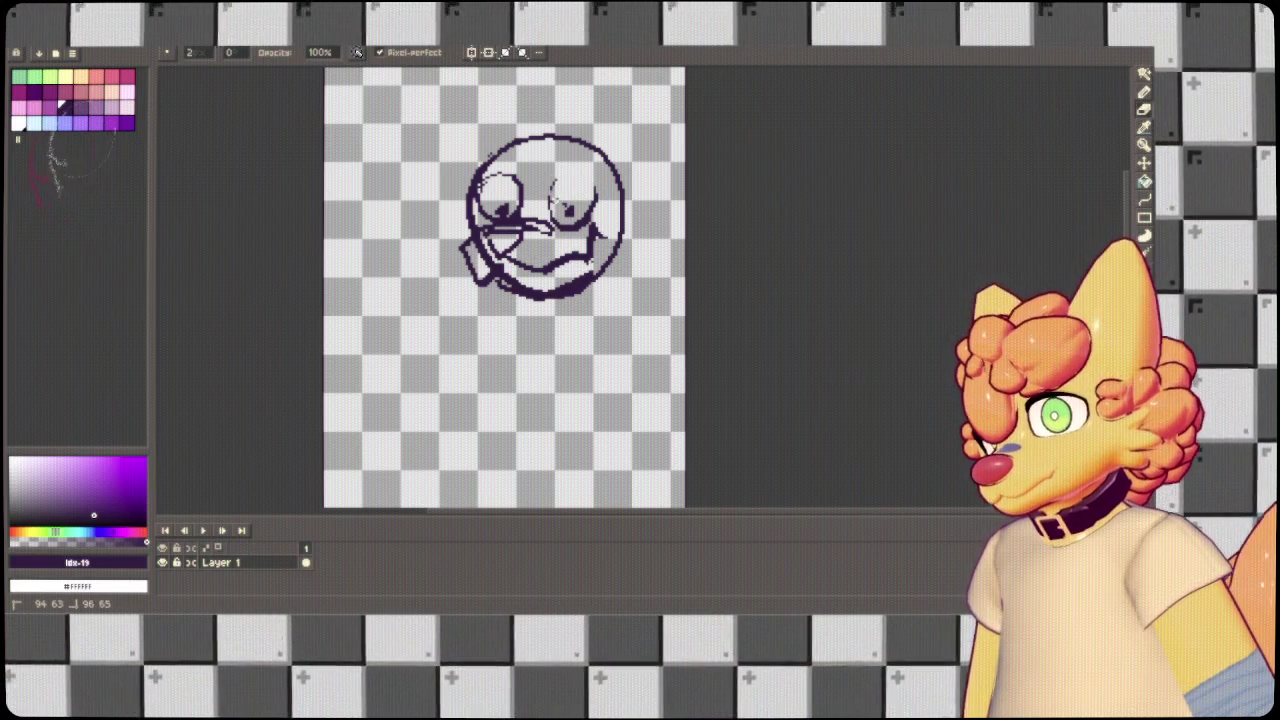
key(ctrl+z)
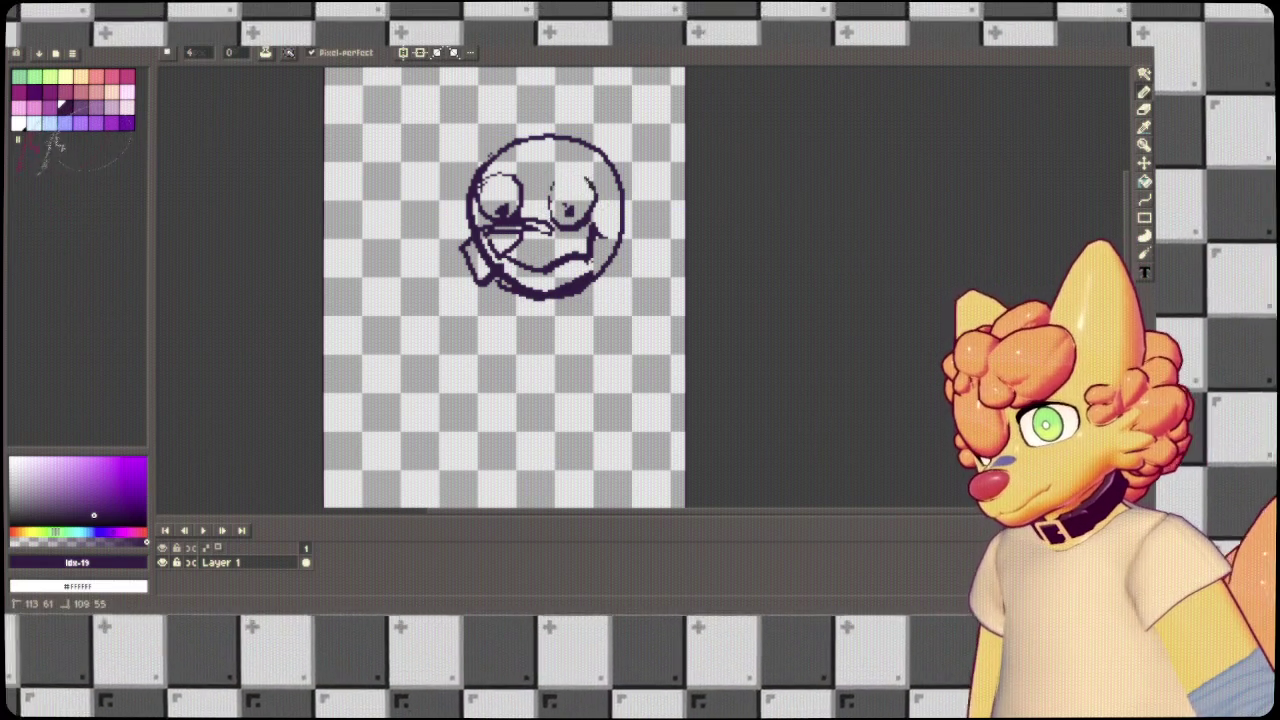
key(ctrl+z)
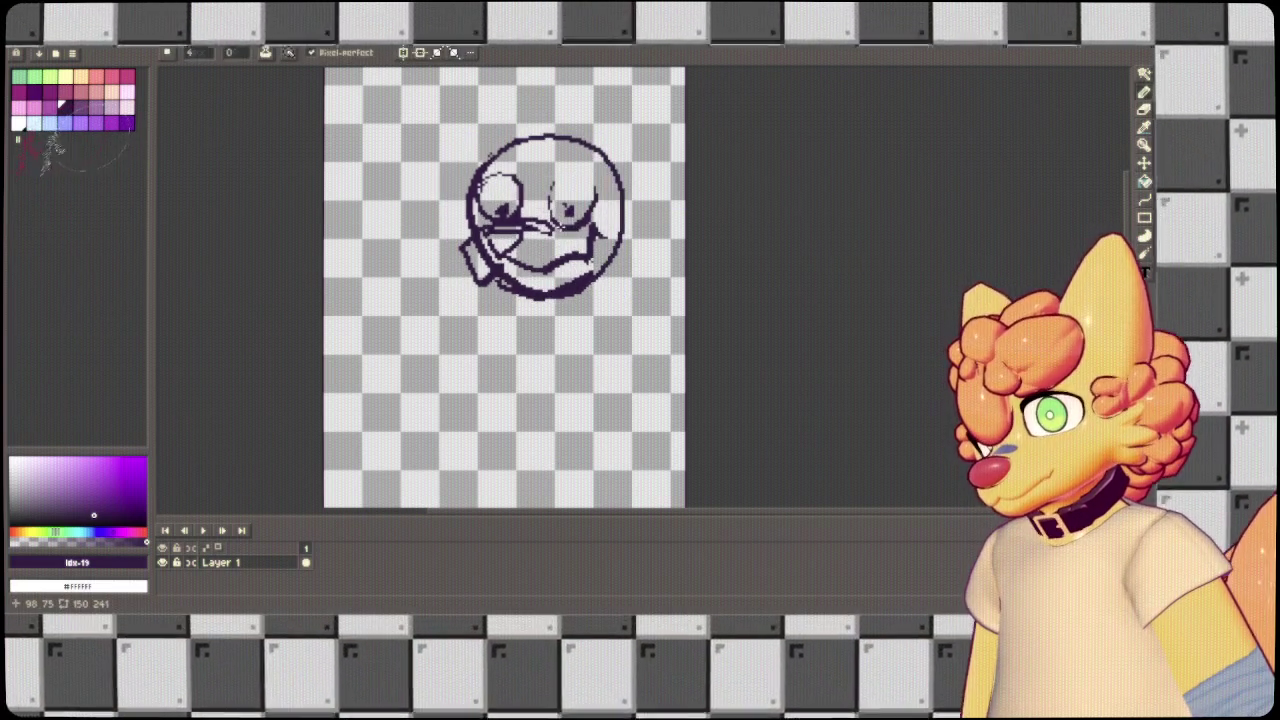
key(ctrl+y)
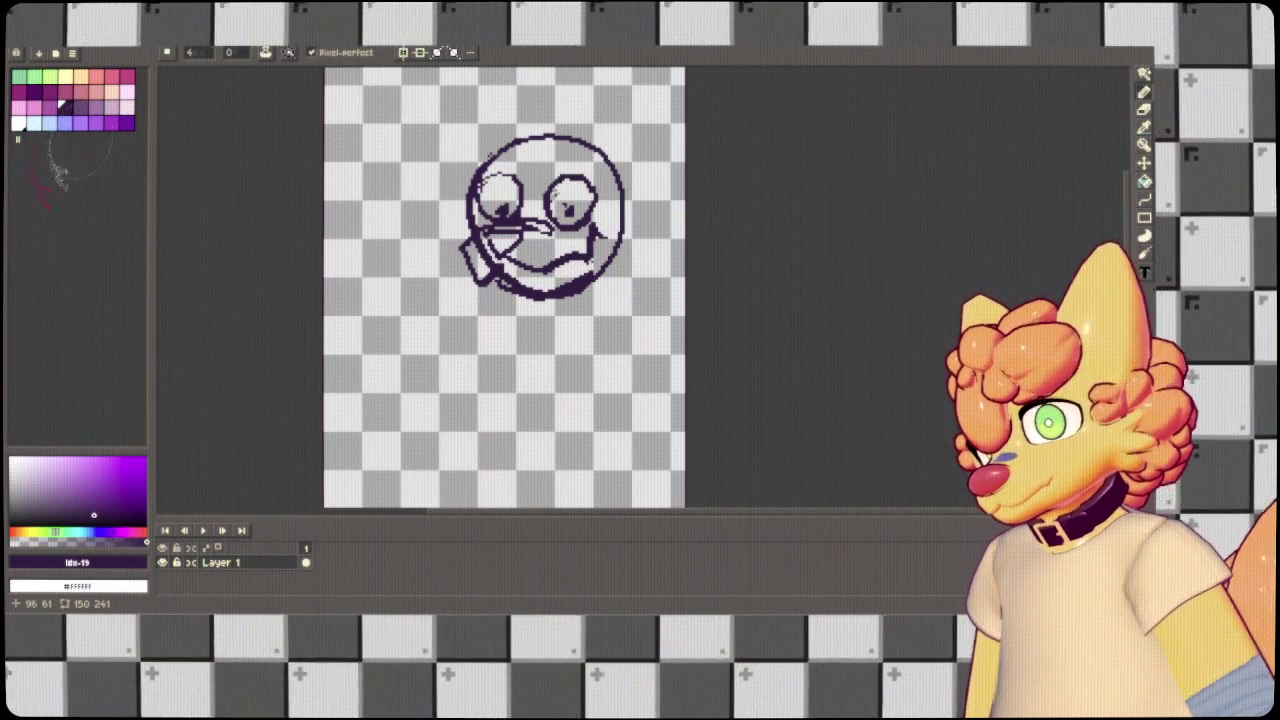
Add a bold top-right ear, a tuft with looping left ear, and angry eyebrows.
mouse_move(578, 134)
mouse_down()
mouse_move(612, 100)
mouse_move(624, 222)
mouse_up()
key(ctrl+z)
key(ctrl+z)
drag(580, 132, 626, 204)
key(ctrl+z)
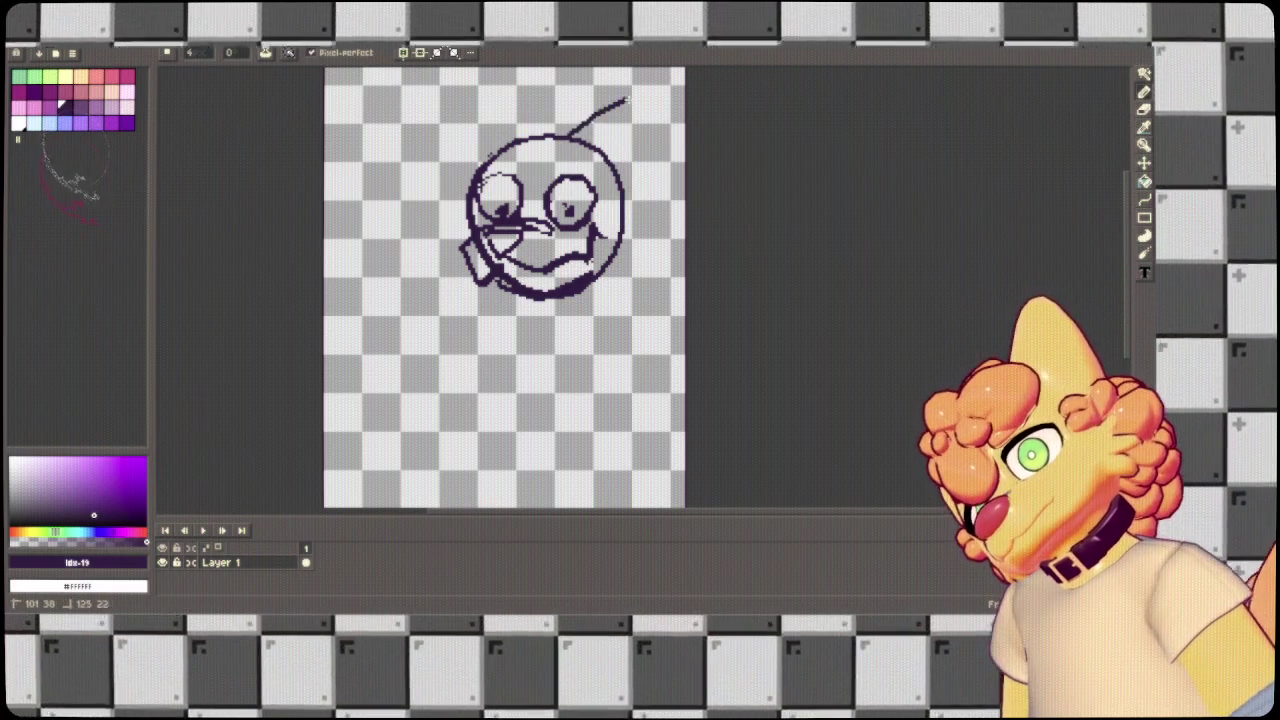
drag(578, 134, 622, 215)
mouse_move(530, 130)
mouse_down()
mouse_move(575, 118)
mouse_move(468, 178)
mouse_move(518, 200)
mouse_up()
drag(550, 200, 590, 188)
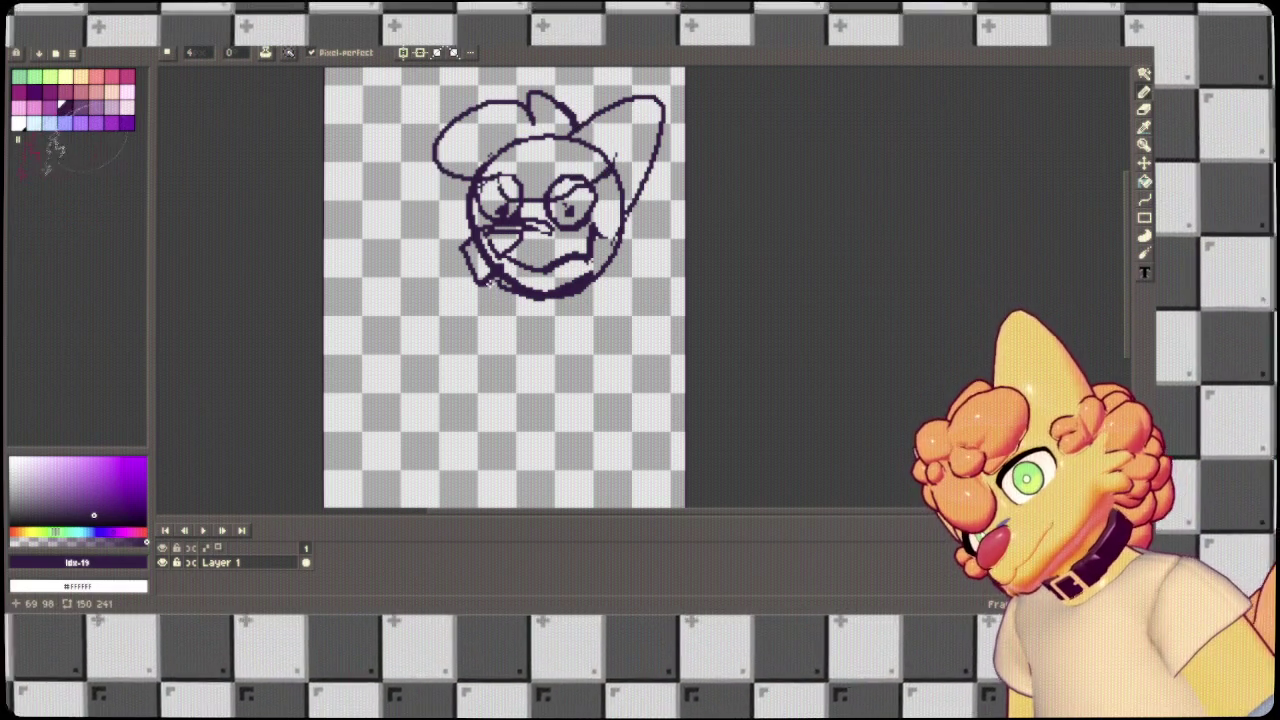
drag(551, 317, 634, 267)
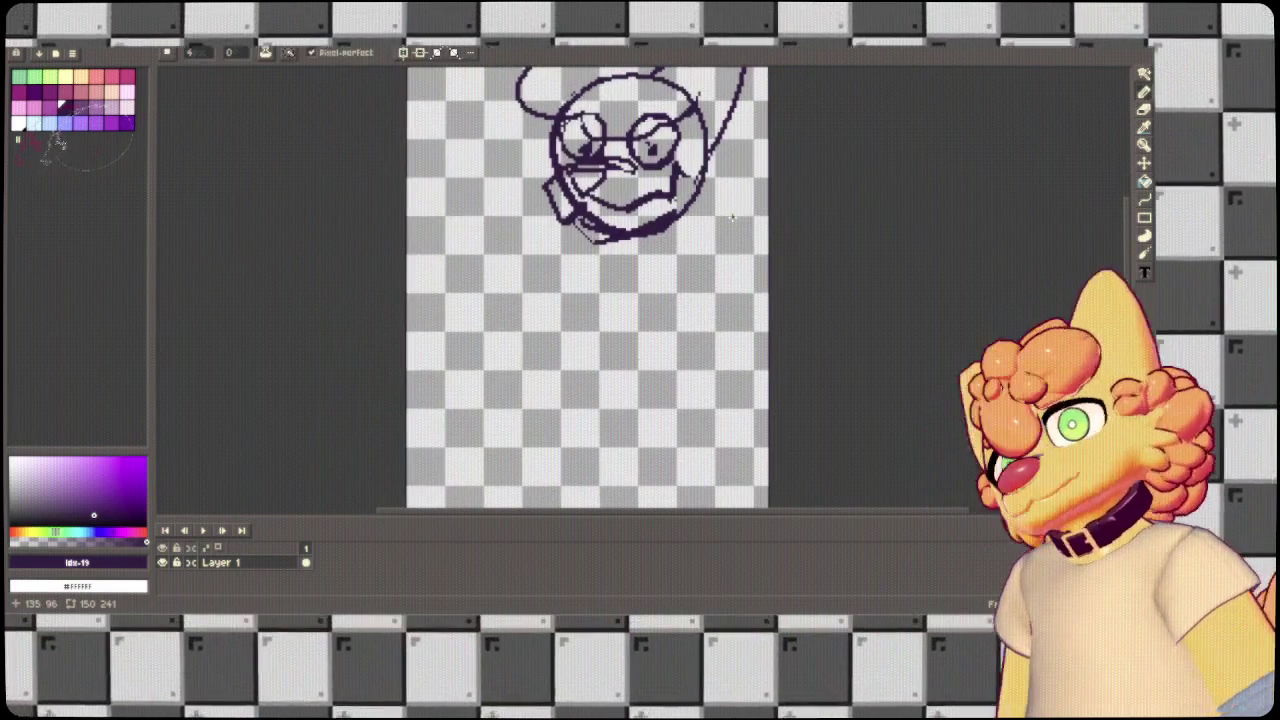
scroll(734, 223, down, 2)
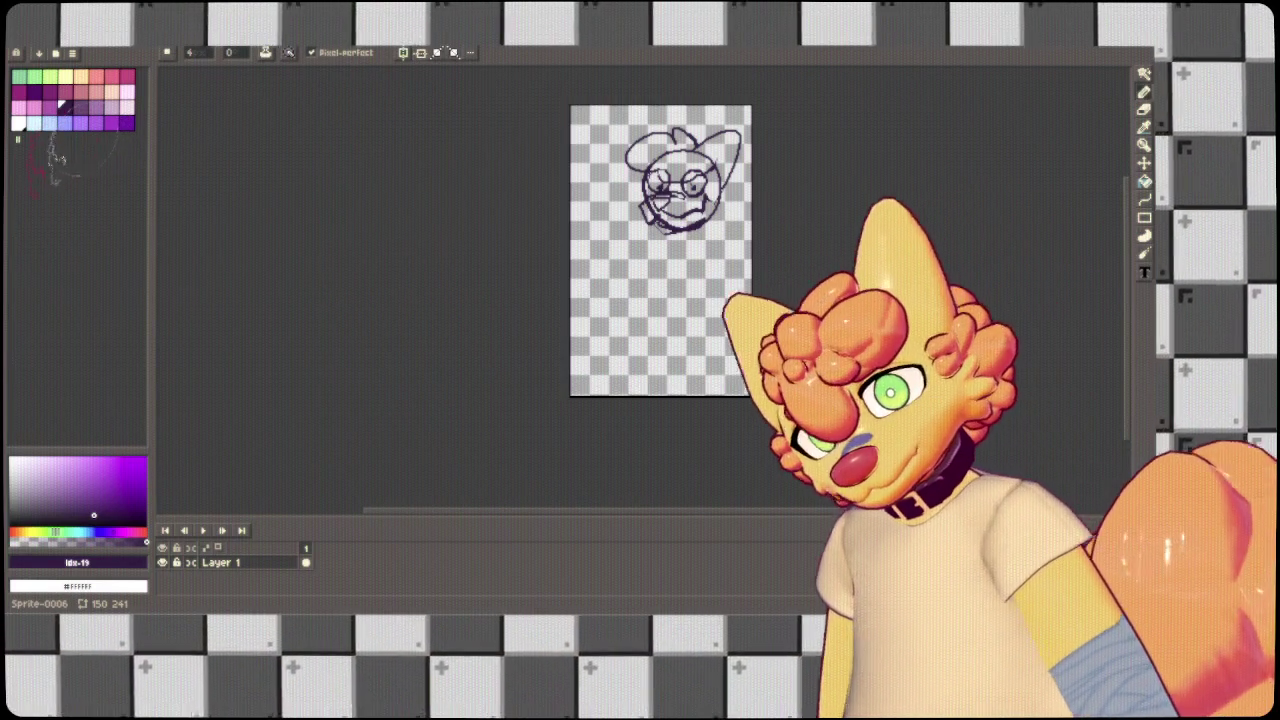
Delete the head sketch from the canvas.
key(Delete)
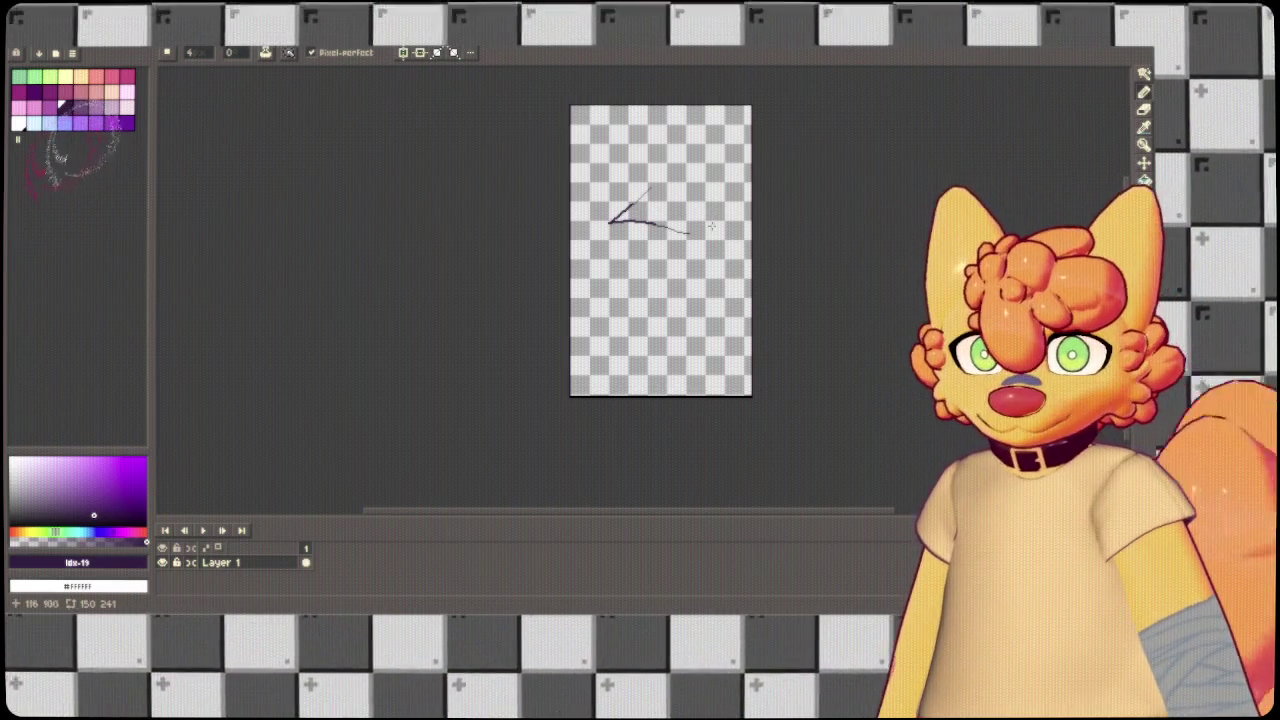
Draw a new thin head circle, undoing a stray squiggle stroke.
key(ctrl+z)
key(ctrl+z)
key(ctrl+z)
drag(657, 144, 640, 205)
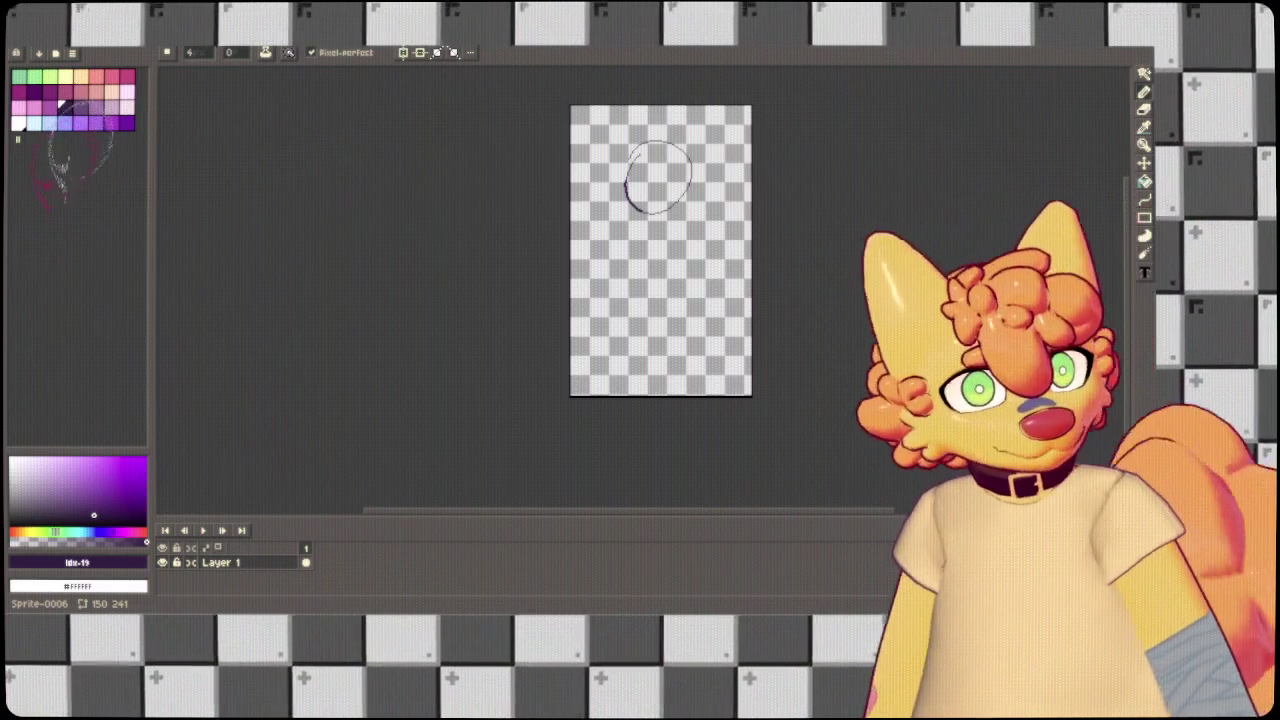
mouse_move(652, 205)
mouse_down()
mouse_move(708, 242)
mouse_move(698, 153)
mouse_up()
key(ctrl+z)
key(ctrl+z)
key(ctrl+z)
key(ctrl+z)
key(ctrl+z)
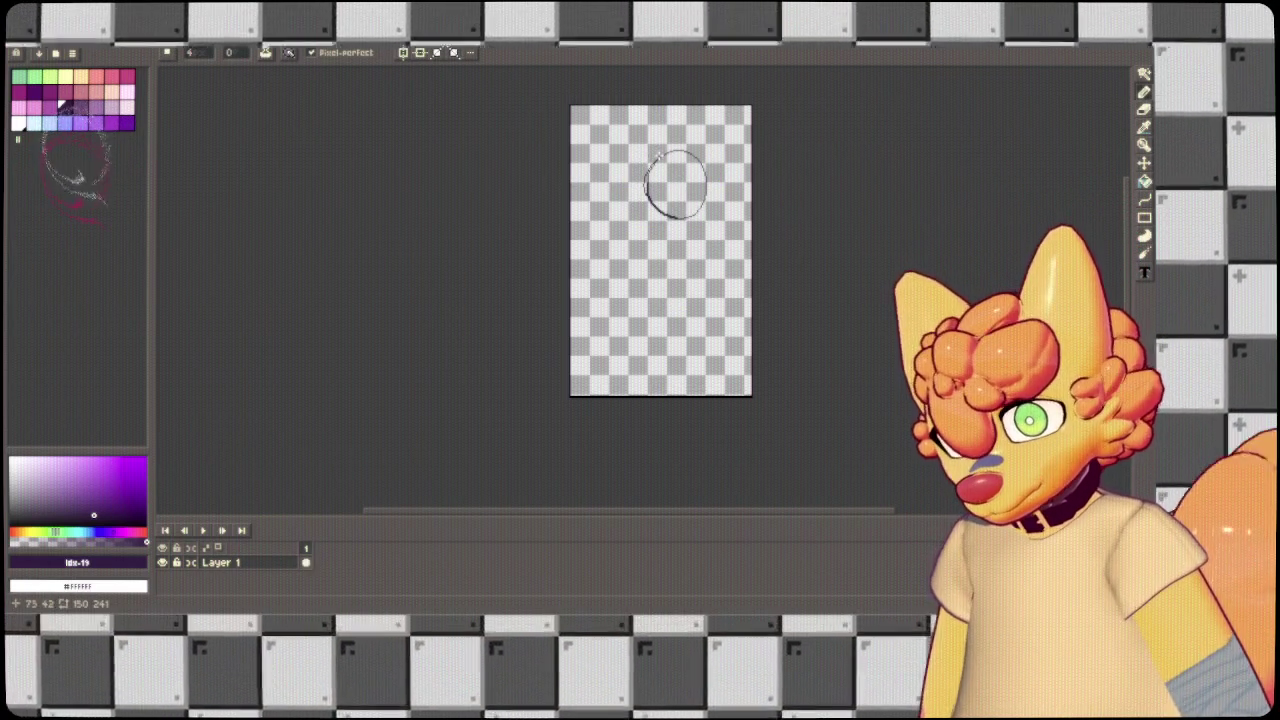
Try a pointed ear at the top right and a lower-left curve, undoing rejected strokes.
drag(686, 151, 704, 187)
key(ctrl+z)
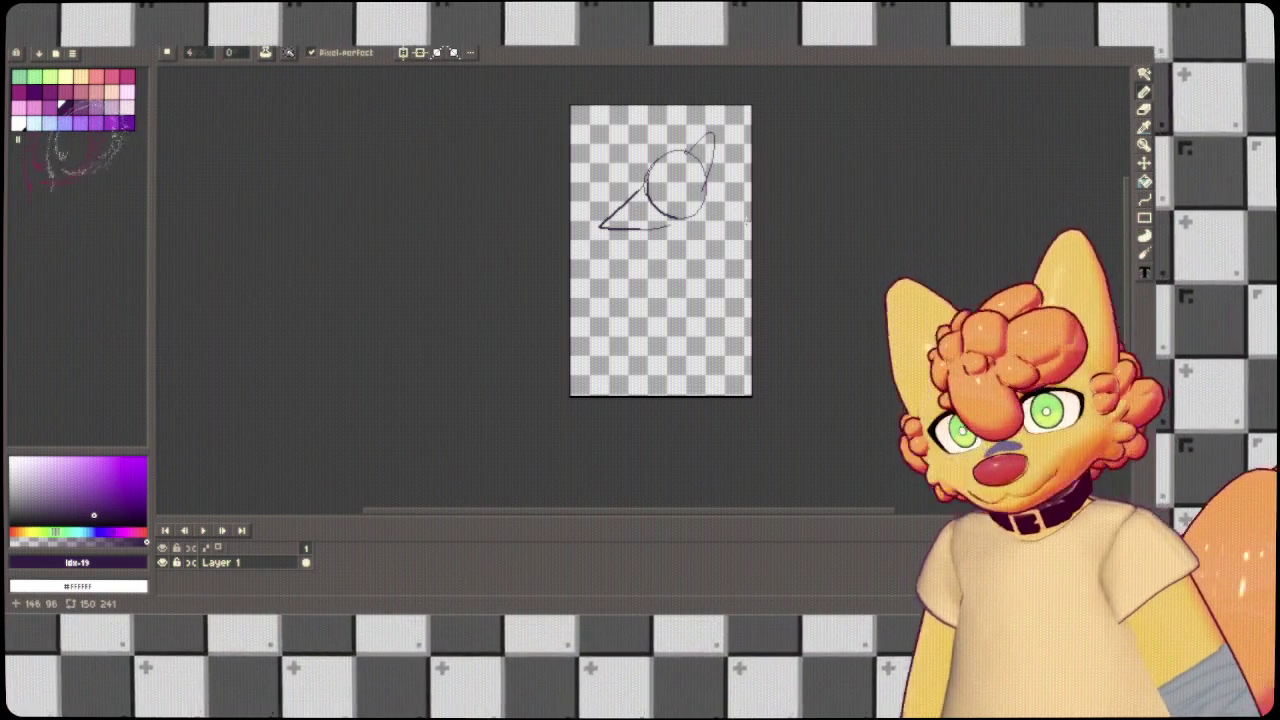
key(ctrl+z)
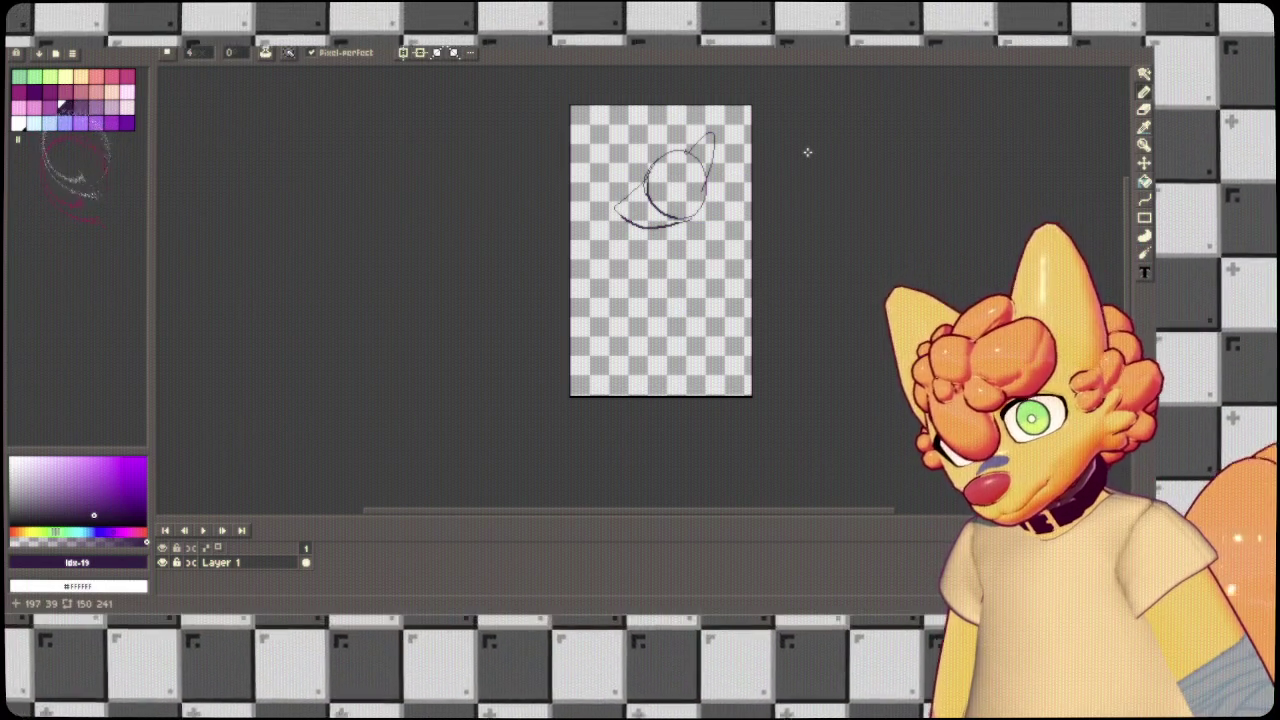
scroll(808, 152, up, 3)
key(ctrl+z)
Draw the lower-left contour along the circle's bottom, undoing thick stray strokes.
mouse_move(603, 70)
mouse_down()
mouse_move(458, 215)
mouse_move(529, 300)
mouse_up()
key(ctrl+z)
mouse_move(553, 147)
mouse_down()
mouse_move(478, 282)
mouse_move(740, 298)
mouse_up()
key(ctrl+z)
drag(556, 140, 505, 168)
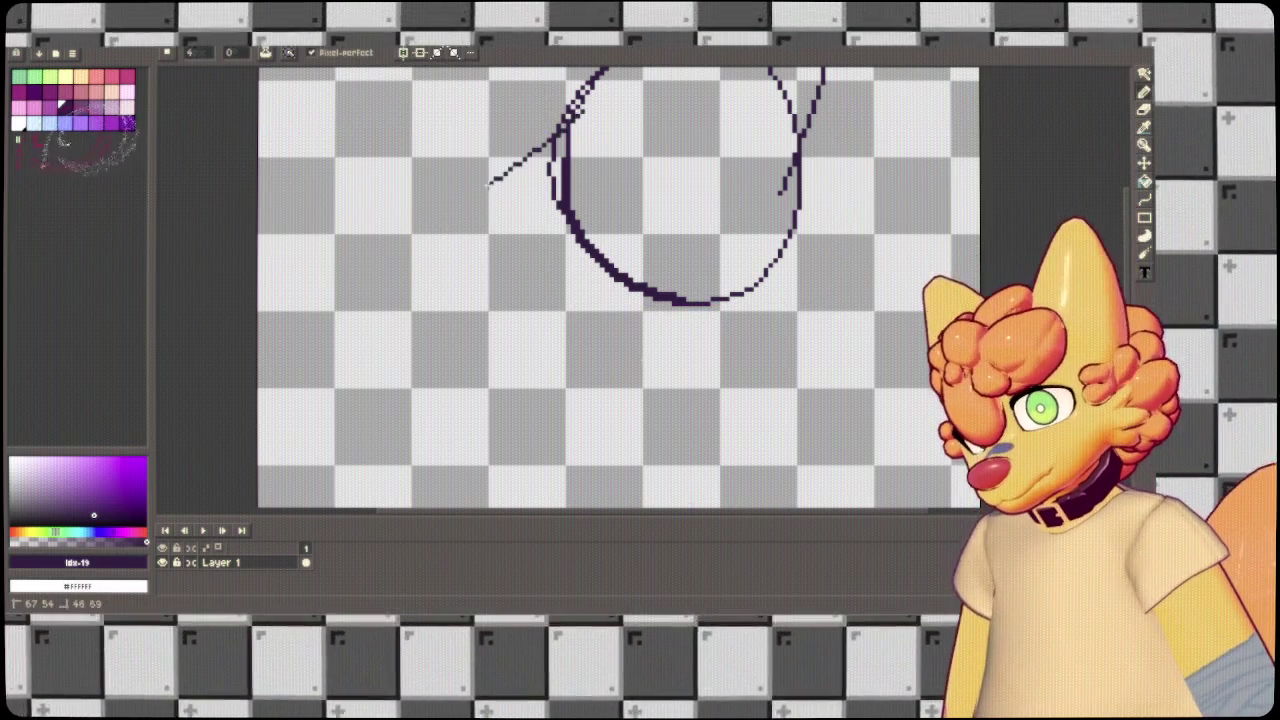
drag(549, 302, 665, 304)
drag(692, 152, 651, 313)
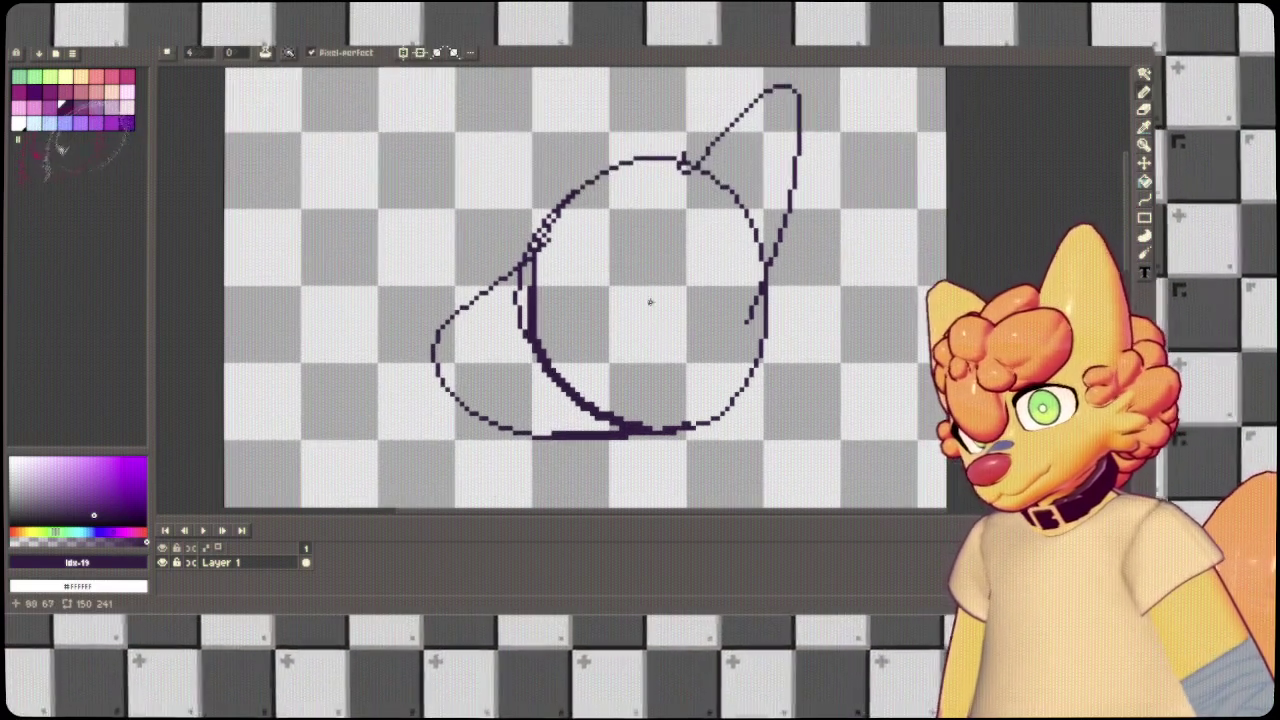
Thin the inner-left stroke with the Eraser and close the upper-left contour gaps.
key(e)
mouse_move(571, 271)
mouse_down()
mouse_move(533, 282)
mouse_move(585, 411)
mouse_move(517, 280)
mouse_move(604, 156)
mouse_up()
drag(563, 207, 532, 243)
mouse_move(621, 226)
mouse_down()
mouse_move(575, 255)
mouse_move(590, 292)
mouse_up()
key(ctrl+z)
Draw two eye circles, redrawing the right eye beside the left one.
mouse_move(682, 232)
mouse_down()
mouse_move(660, 284)
mouse_move(700, 330)
mouse_move(687, 302)
mouse_up()
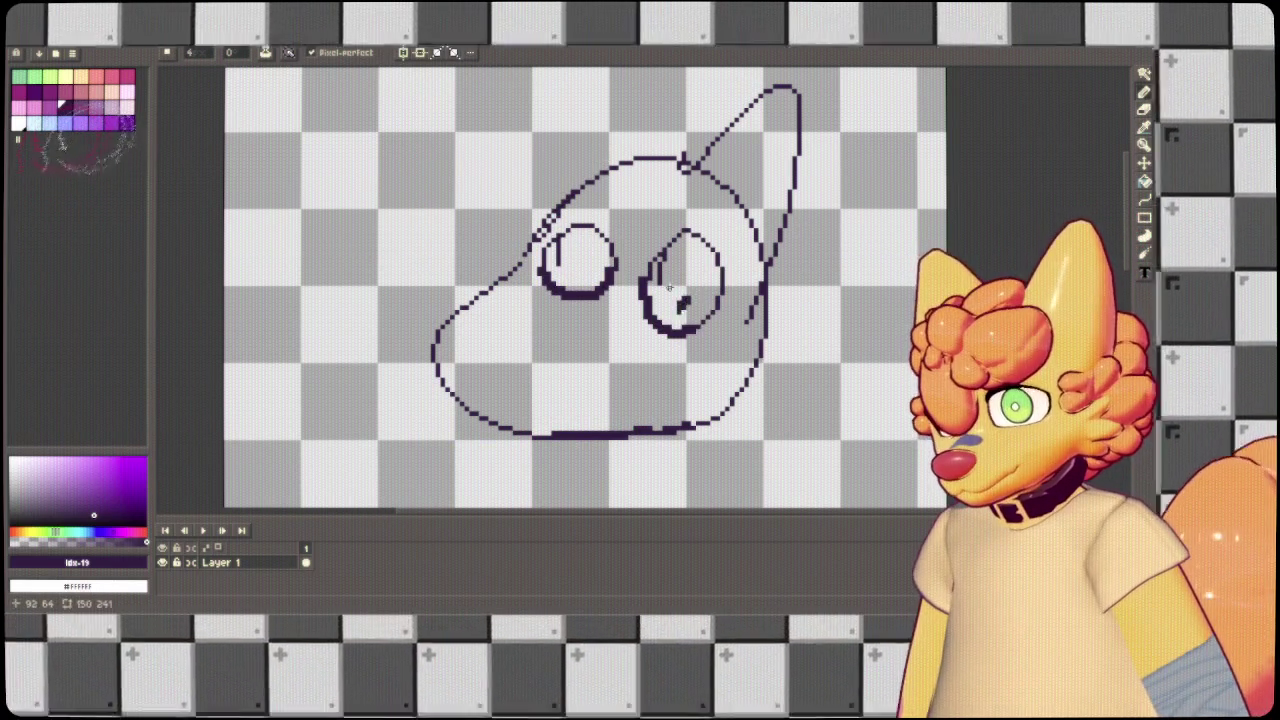
key(ctrl+z)
key(ctrl+y)
key(ctrl+z)
drag(680, 237, 714, 255)
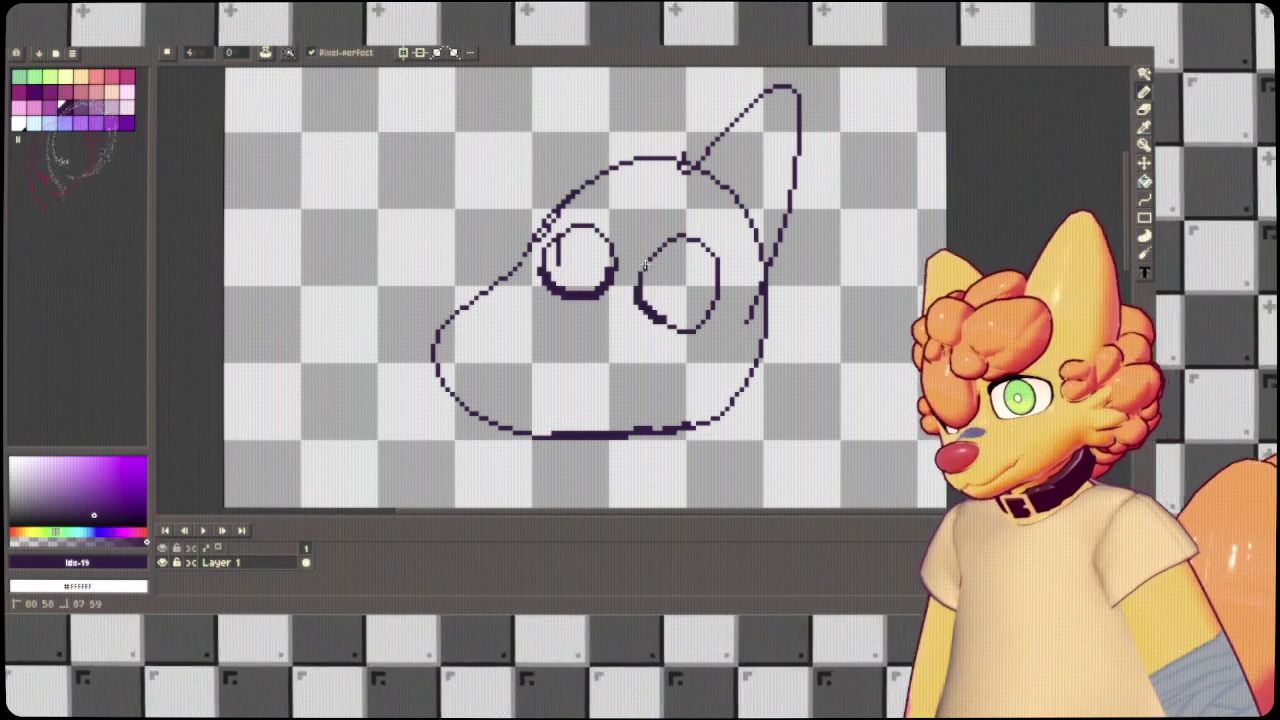
Dot pupils into the eyes, switching between Eraser and Pencil and undoing misplaced marks.
click(683, 306)
key(ctrl+z)
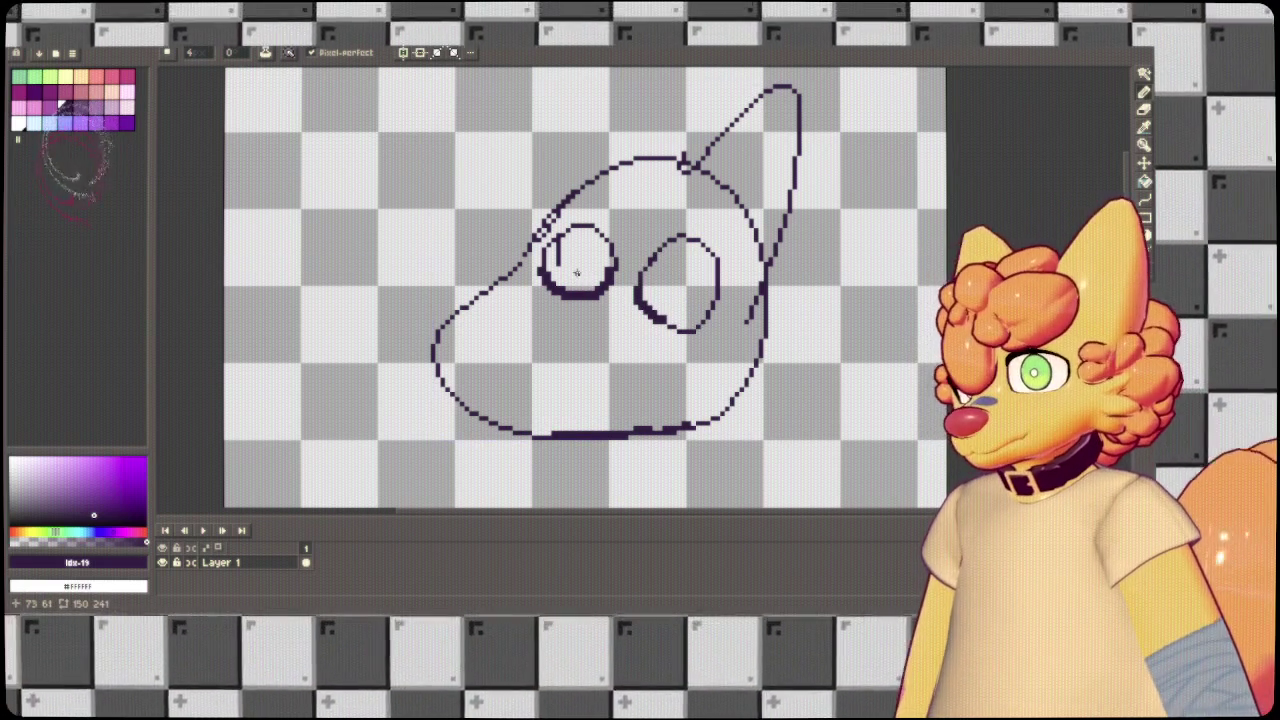
key(e)
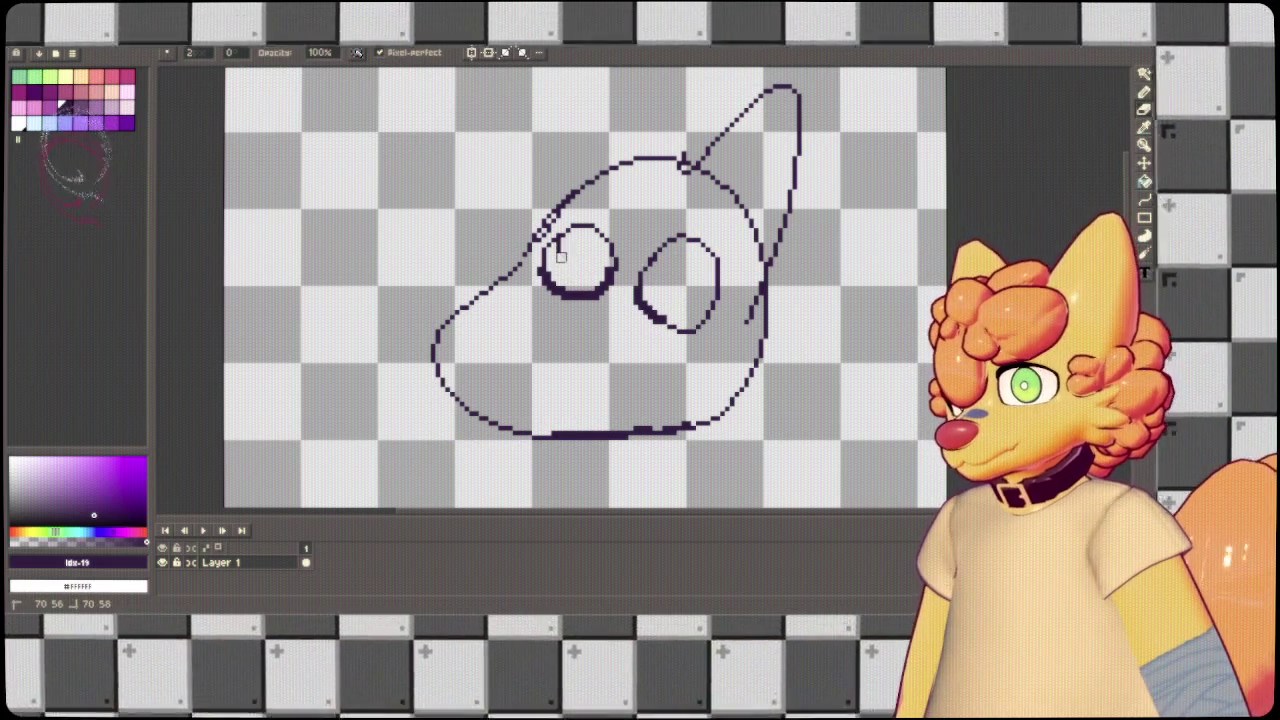
key(b)
click(557, 262)
click(664, 306)
key(ctrl+z)
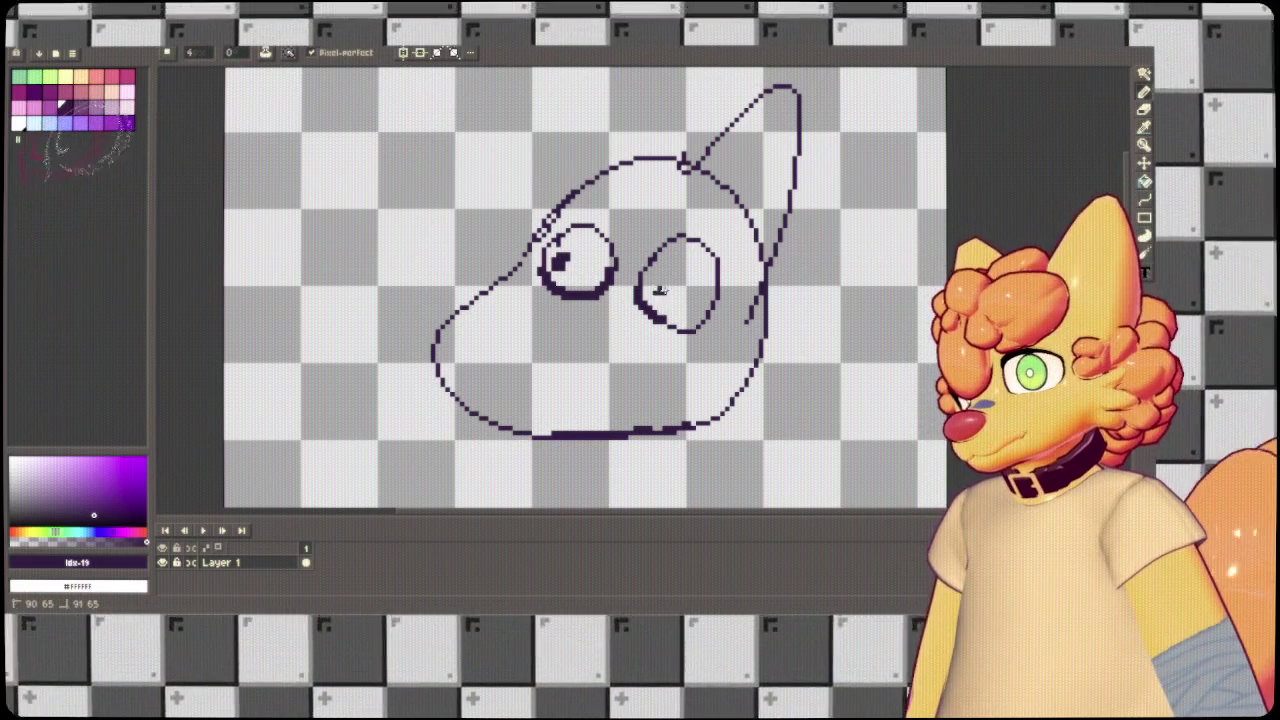
drag(530, 308, 577, 322)
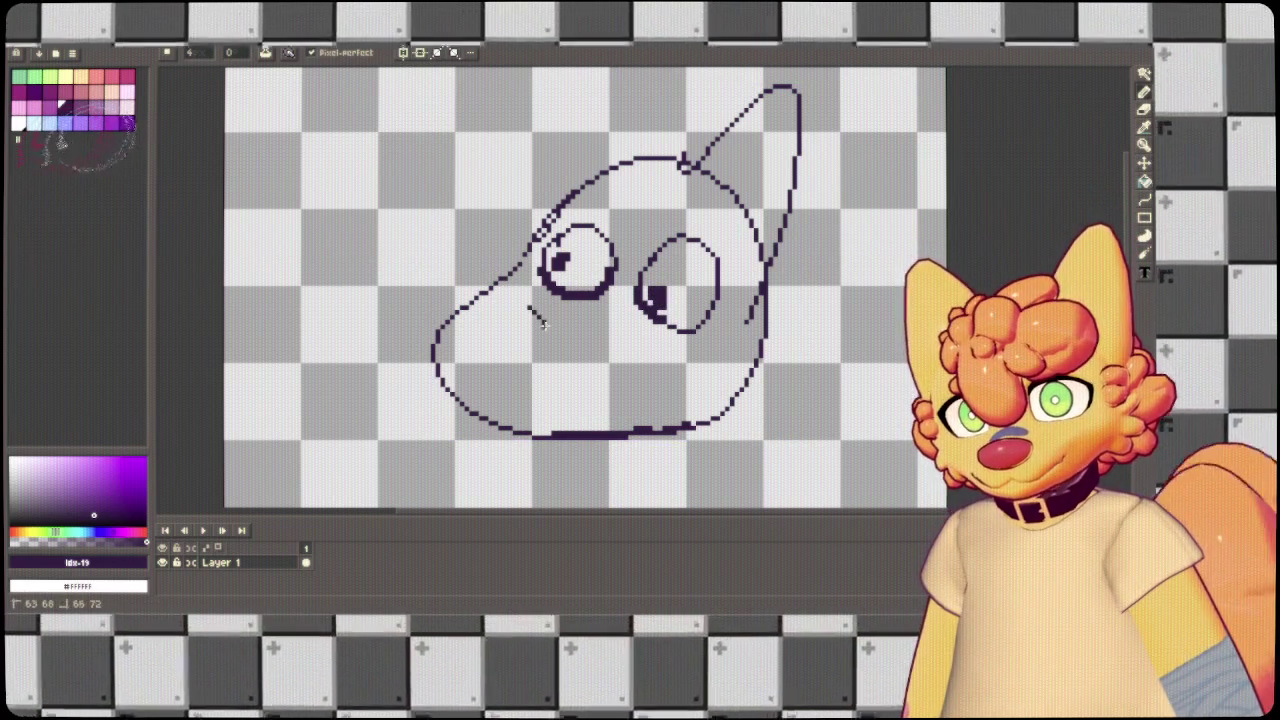
key(ctrl+z)
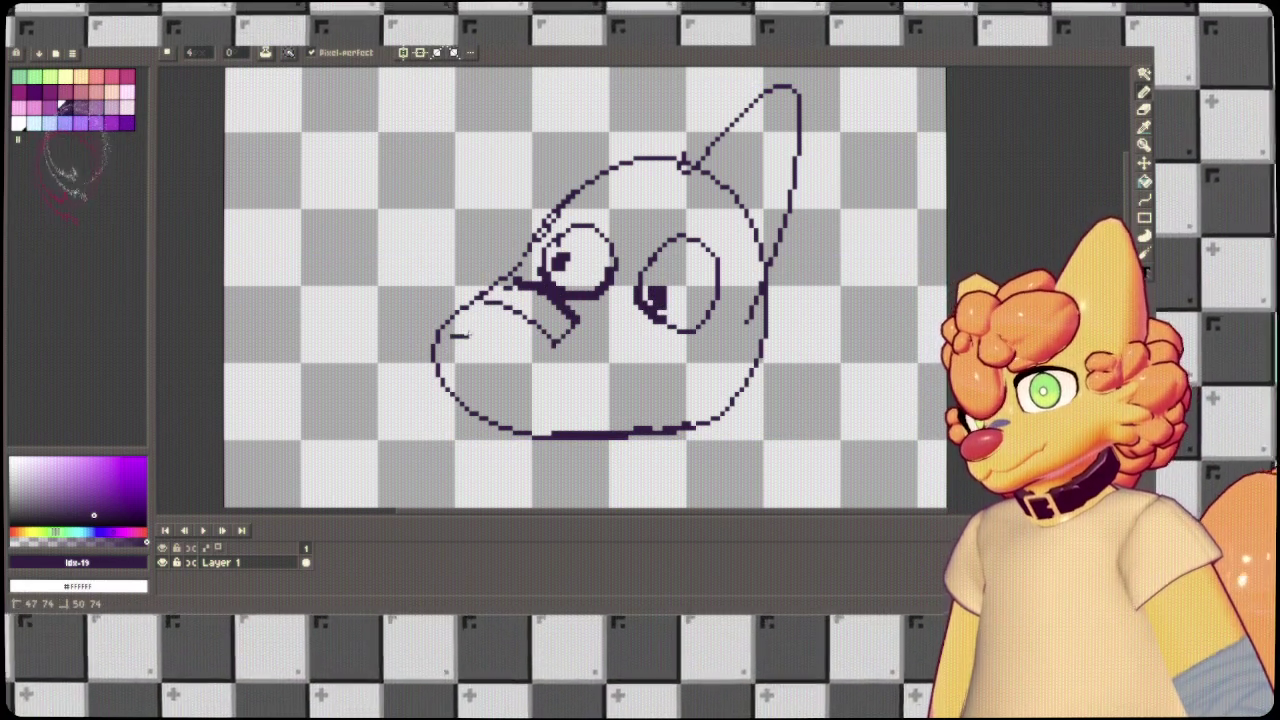
Freehand a hair tuft and curl, both brows, a cheek line, jaw and cheek fluff.
mouse_move(690, 160)
mouse_down()
mouse_move(578, 150)
mouse_move(540, 240)
mouse_up()
drag(565, 228, 640, 250)
drag(730, 190, 640, 250)
drag(775, 318, 756, 322)
mouse_move(750, 312)
mouse_down()
mouse_move(668, 405)
mouse_move(805, 410)
mouse_up()
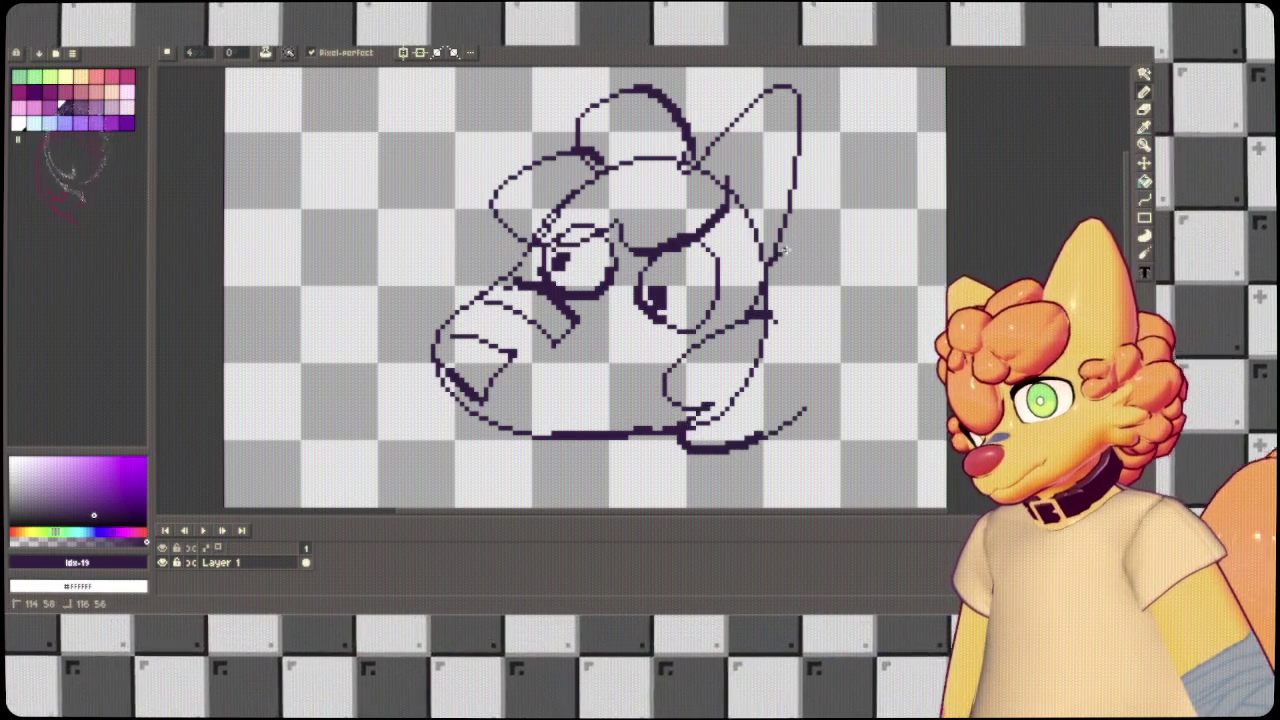
drag(778, 245, 760, 465)
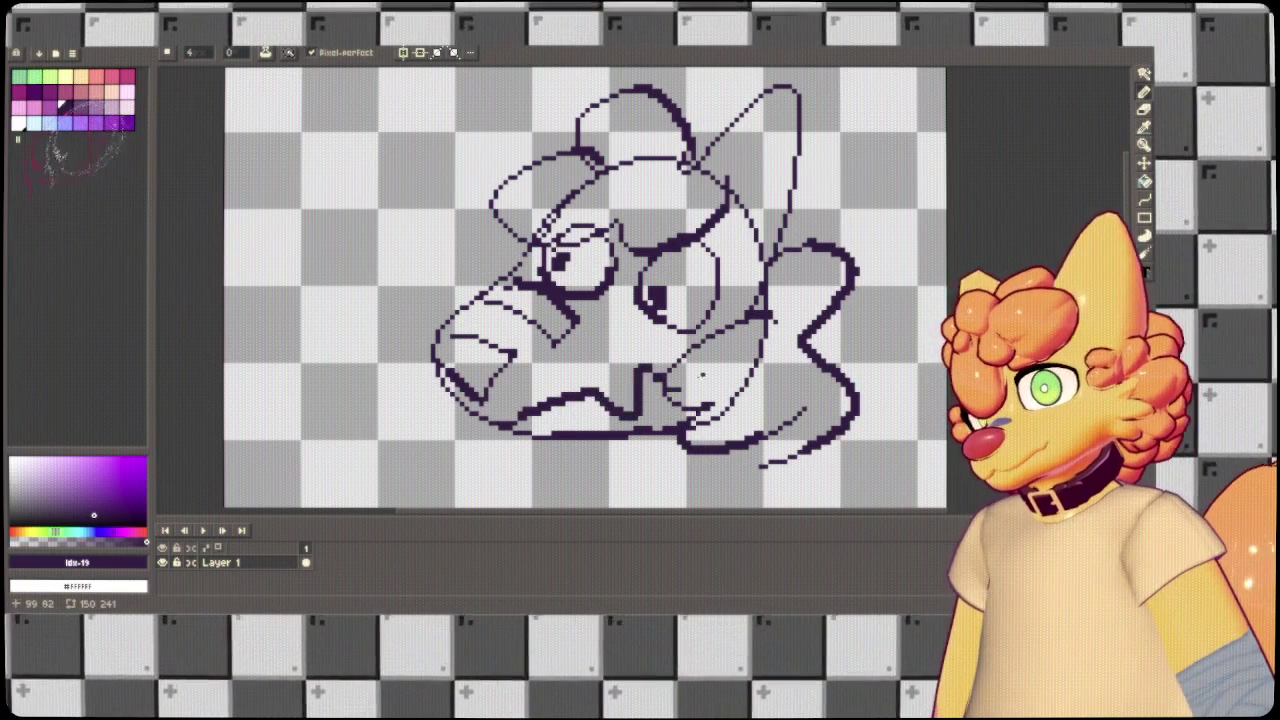
scroll(908, 332, down, 5)
scroll(727, 300, up, 3)
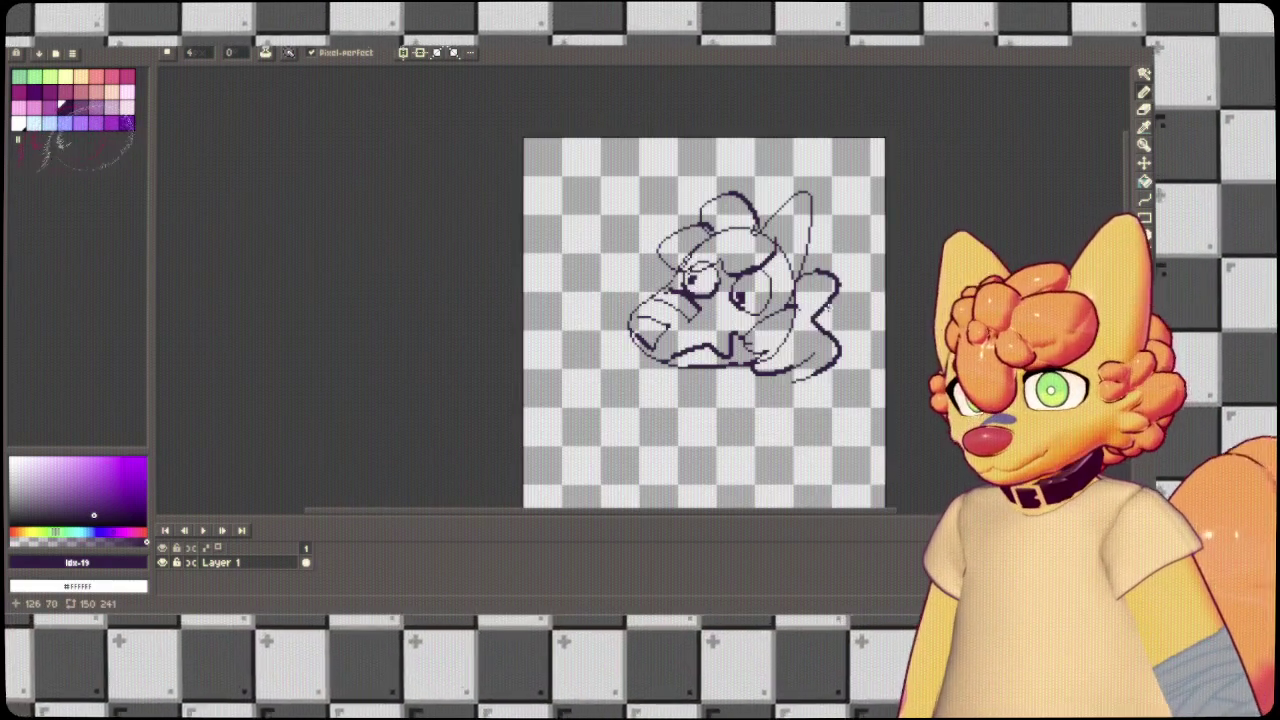
Zoom out, undo the hair, brow and fluff strokes, and add a dash in the left eye.
key(z)
key(ctrl+z)
key(ctrl+z)
key(ctrl+z)
key(ctrl+z)
key(ctrl+z)
key(ctrl+z)
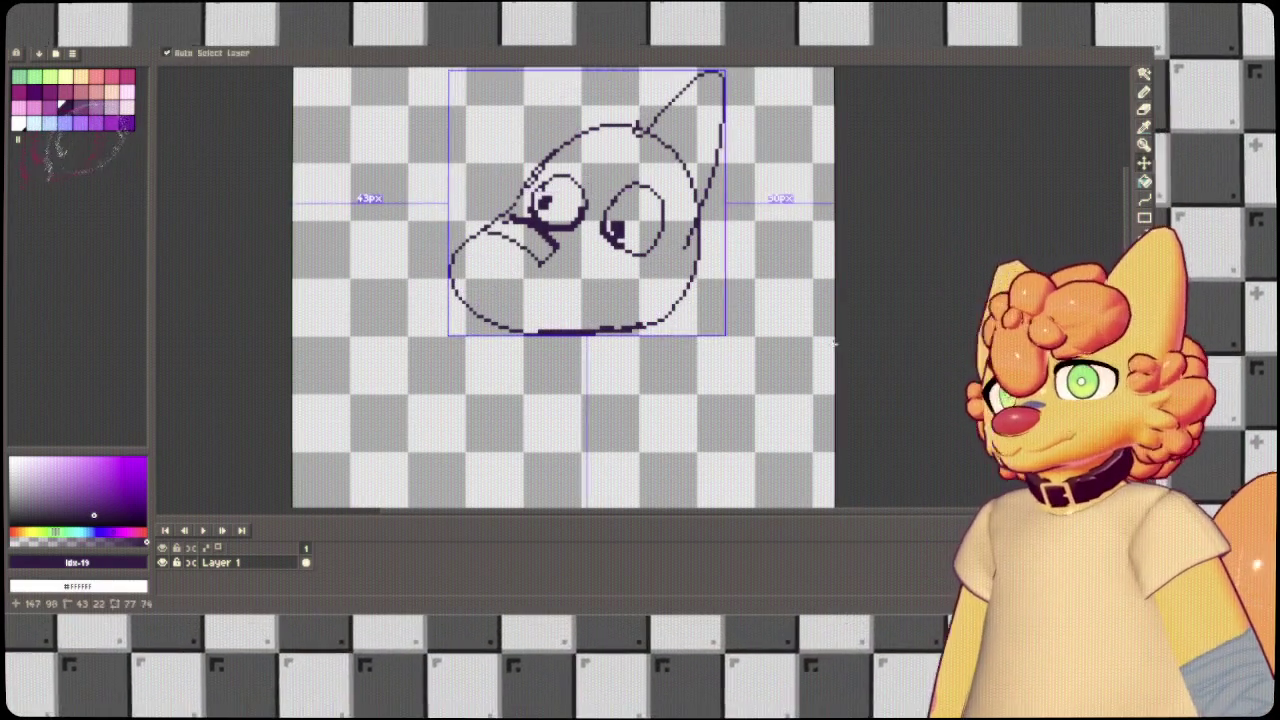
key(ctrl+z)
key(ctrl+z)
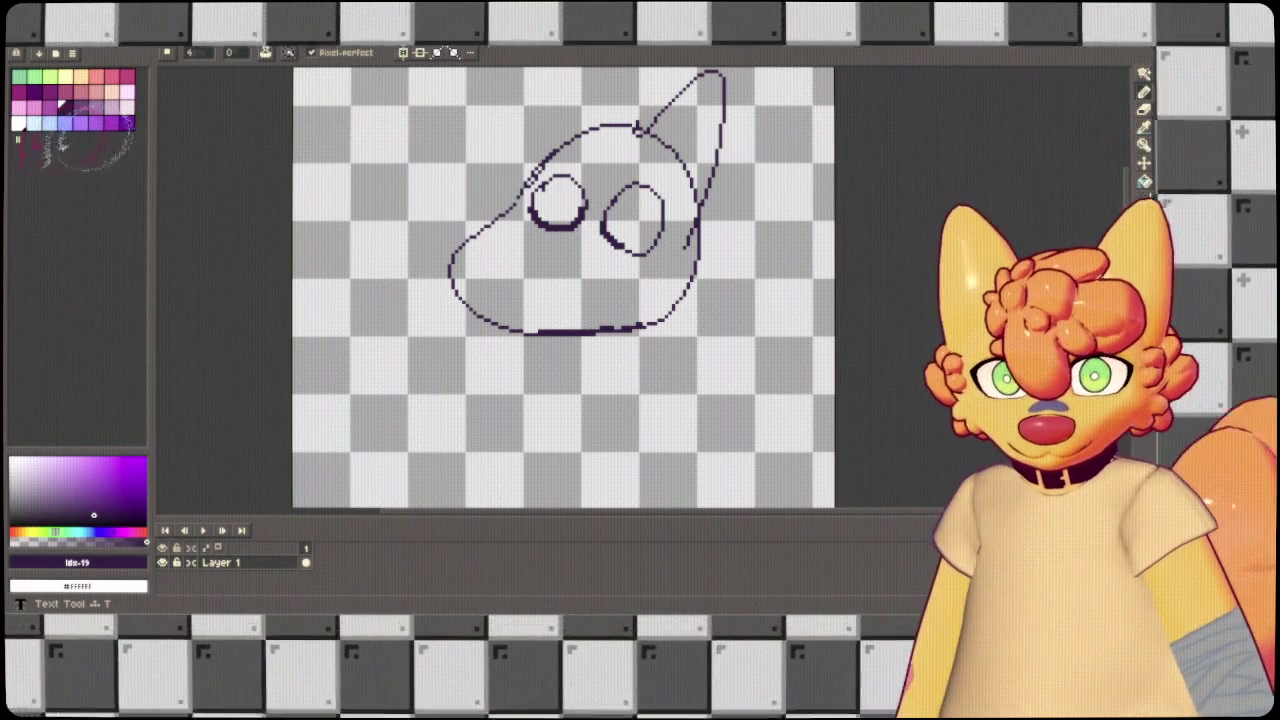
drag(548, 204, 598, 290)
Try several new head circles, arcs and ovals, undoing each back to an empty canvas.
key(ctrl+z)
key(ctrl+z)
key(ctrl+z)
key(ctrl+z)
key(ctrl+z)
key(ctrl+z)
key(ctrl+z)
key(ctrl+z)
key(ctrl+z)
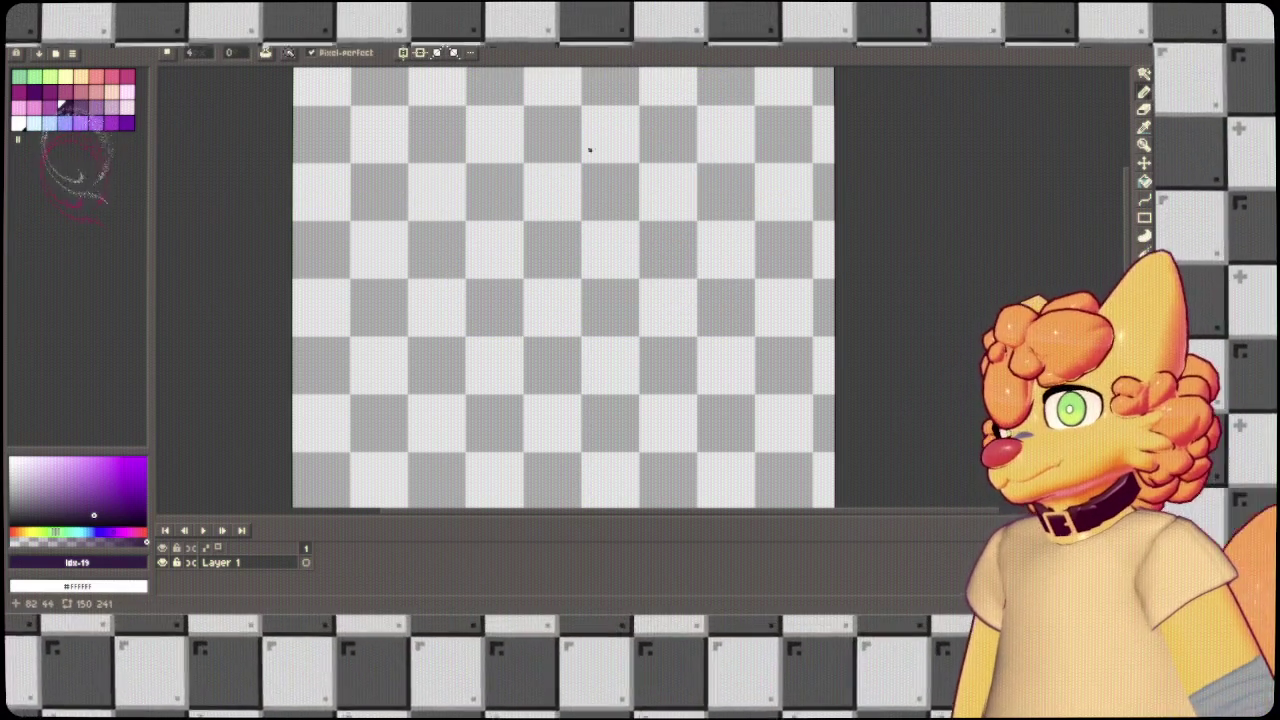
drag(608, 137, 551, 306)
key(ctrl+z)
mouse_move(551, 186)
mouse_down()
mouse_move(608, 129)
mouse_move(551, 186)
mouse_move(686, 300)
mouse_up()
key(ctrl+z)
key(ctrl+z)
mouse_move(731, 163)
mouse_down()
mouse_move(563, 165)
mouse_move(462, 252)
mouse_up()
key(ctrl+z)
key(ctrl+z)
mouse_move(551, 194)
mouse_down()
mouse_move(614, 251)
mouse_move(560, 268)
mouse_up()
key(ctrl+z)
key(ctrl+z)
drag(651, 163, 700, 271)
key(ctrl+z)
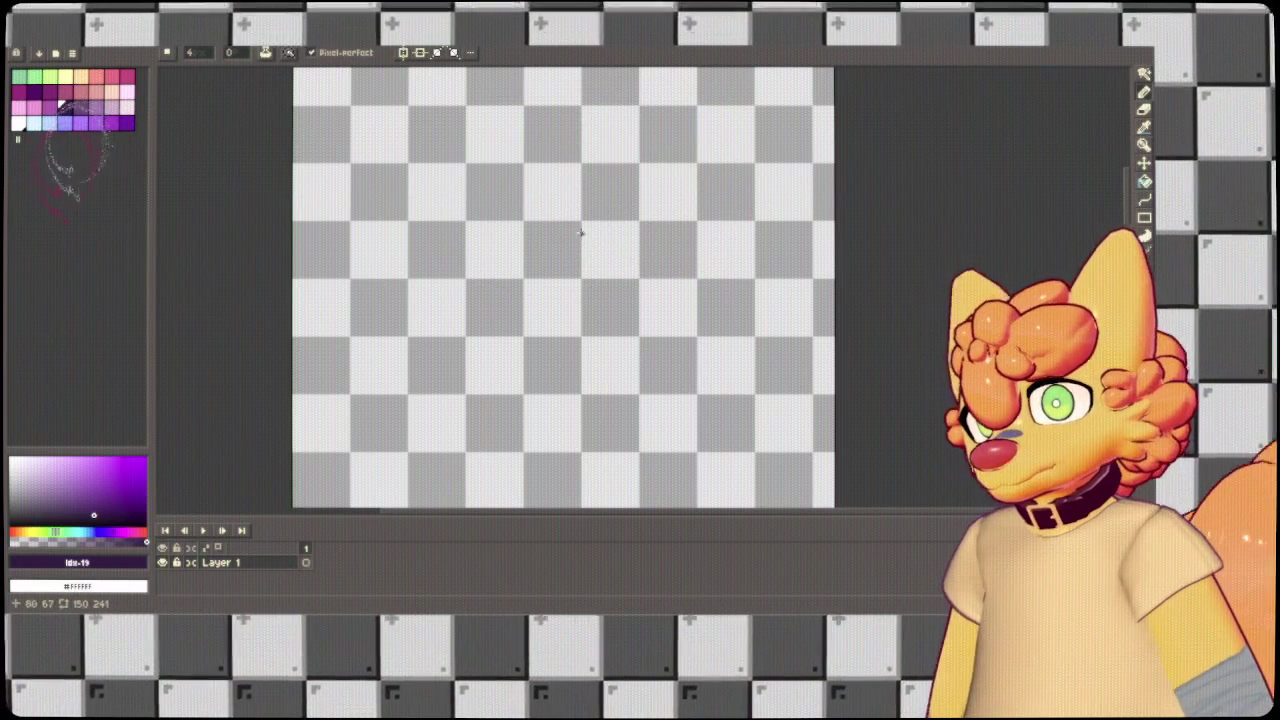
Sketch an oval eye, connecting lines and a lower jaw curve, then undo them.
drag(570, 205, 558, 215)
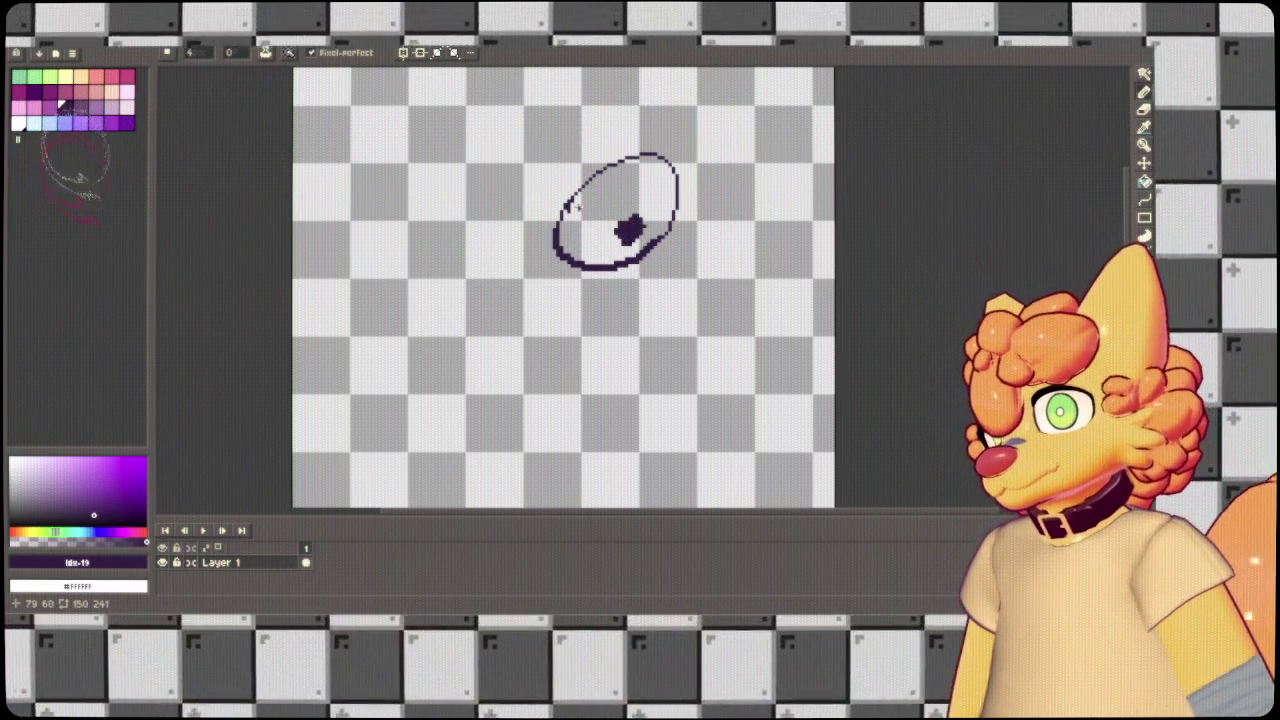
drag(412, 302, 600, 330)
key(ctrl+z)
drag(545, 160, 445, 228)
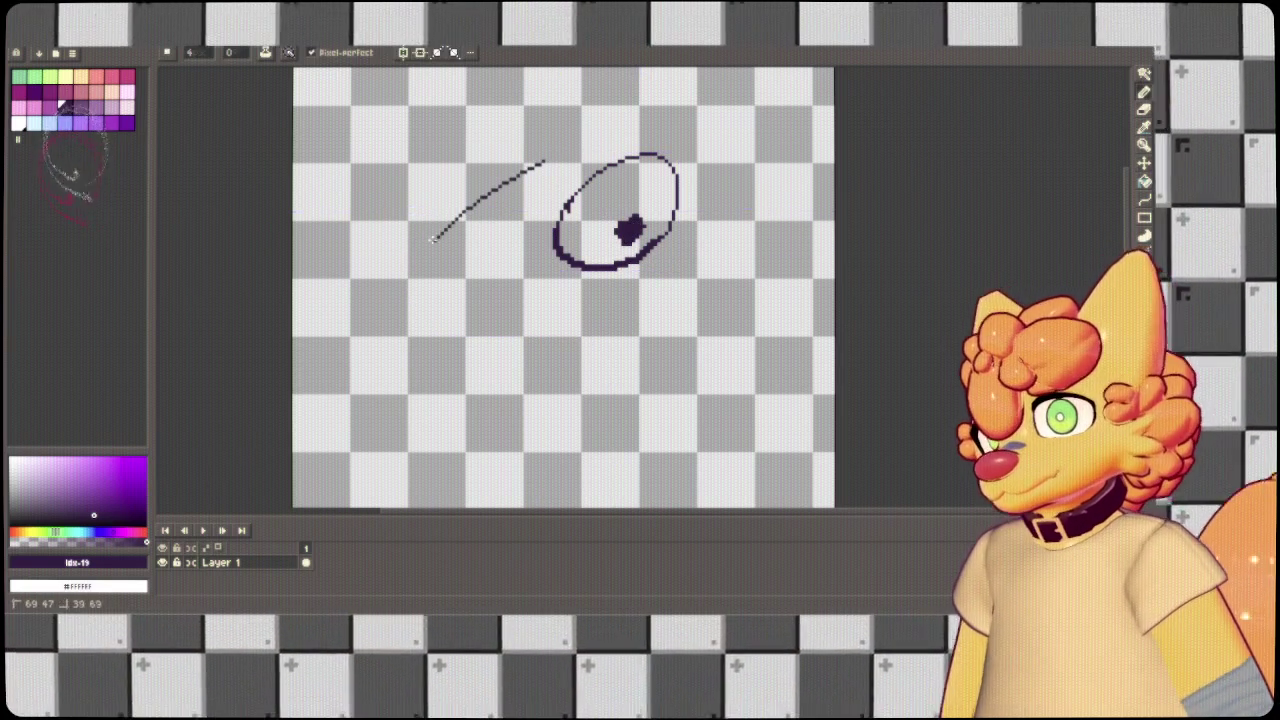
key(ctrl+z)
key(ctrl+z)
key(ctrl+z)
key(ctrl+z)
drag(558, 208, 590, 155)
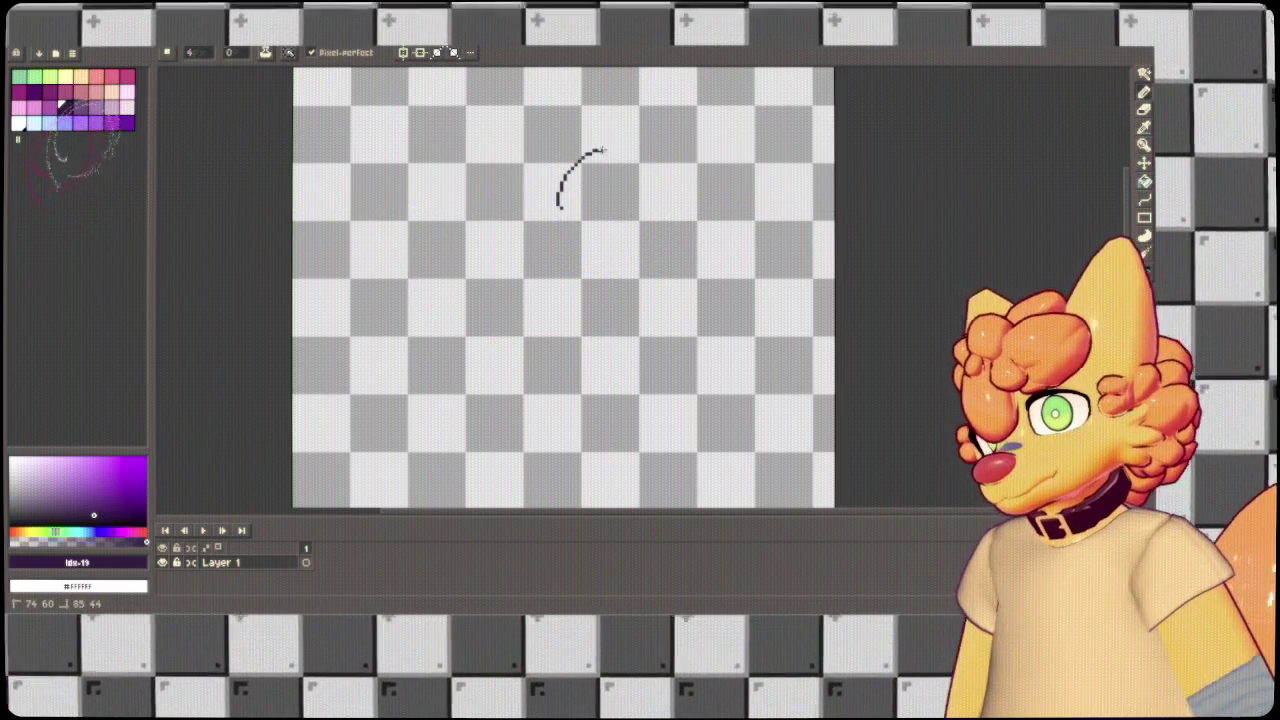
key(ctrl+z)
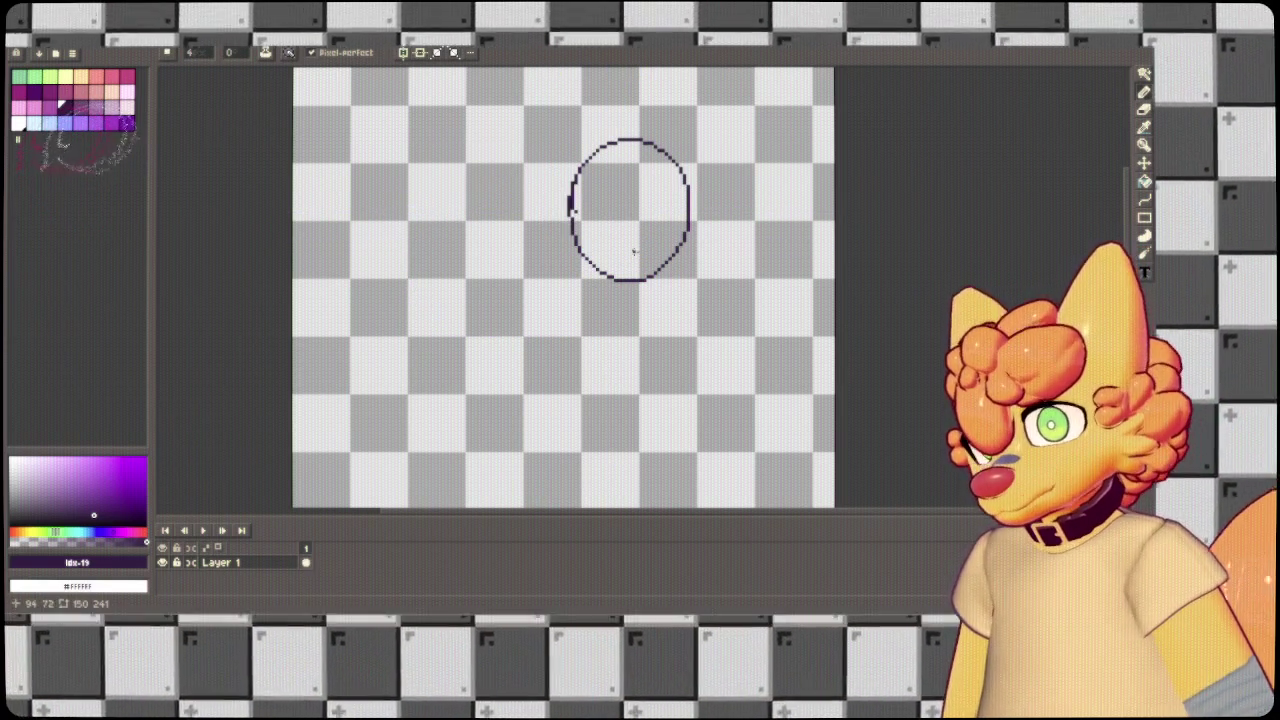
drag(410, 253, 545, 358)
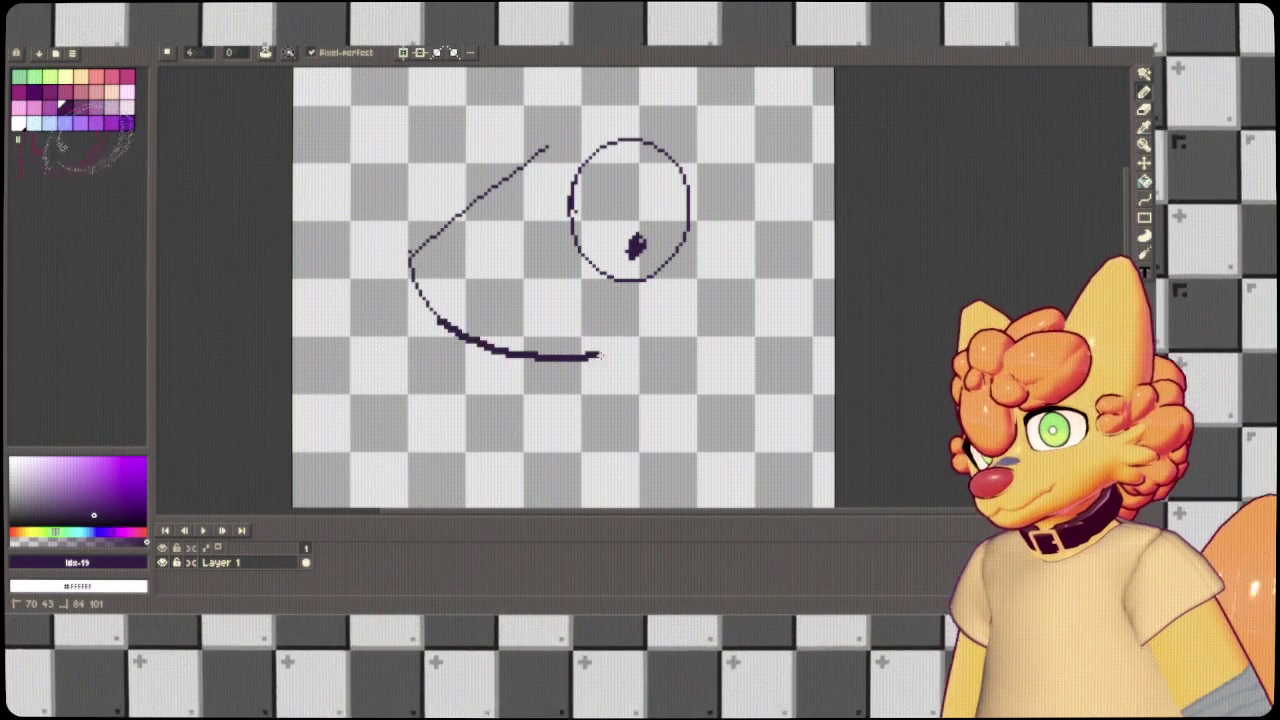
key(ctrl+z)
Attempt a snout line, arcing curves and a C-shaped head stroke, undoing each attempt.
drag(544, 133, 432, 266)
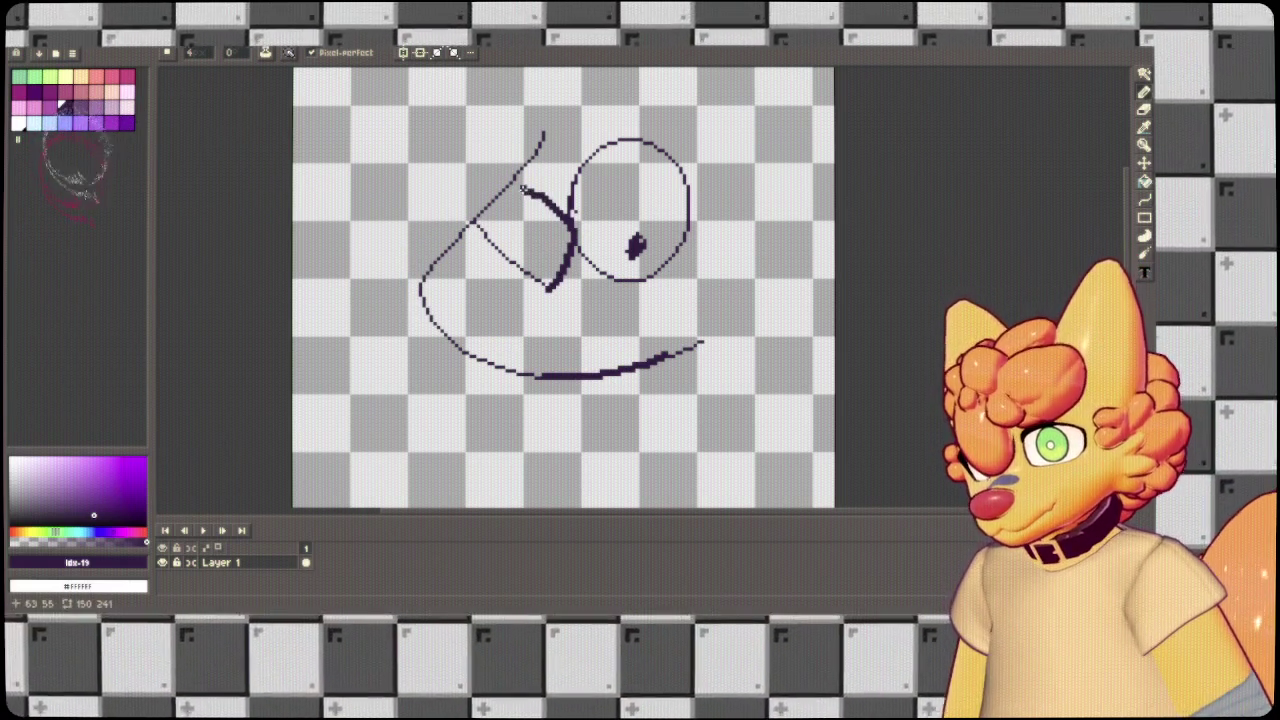
key(ctrl+z)
key(ctrl+z)
key(ctrl+z)
key(ctrl+z)
key(ctrl+z)
drag(509, 226, 663, 93)
drag(417, 290, 700, 318)
key(ctrl+z)
key(ctrl+z)
key(ctrl+z)
key(ctrl+z)
key(ctrl+z)
mouse_move(621, 167)
mouse_down()
mouse_move(400, 257)
mouse_move(598, 343)
mouse_up()
key(ctrl+z)
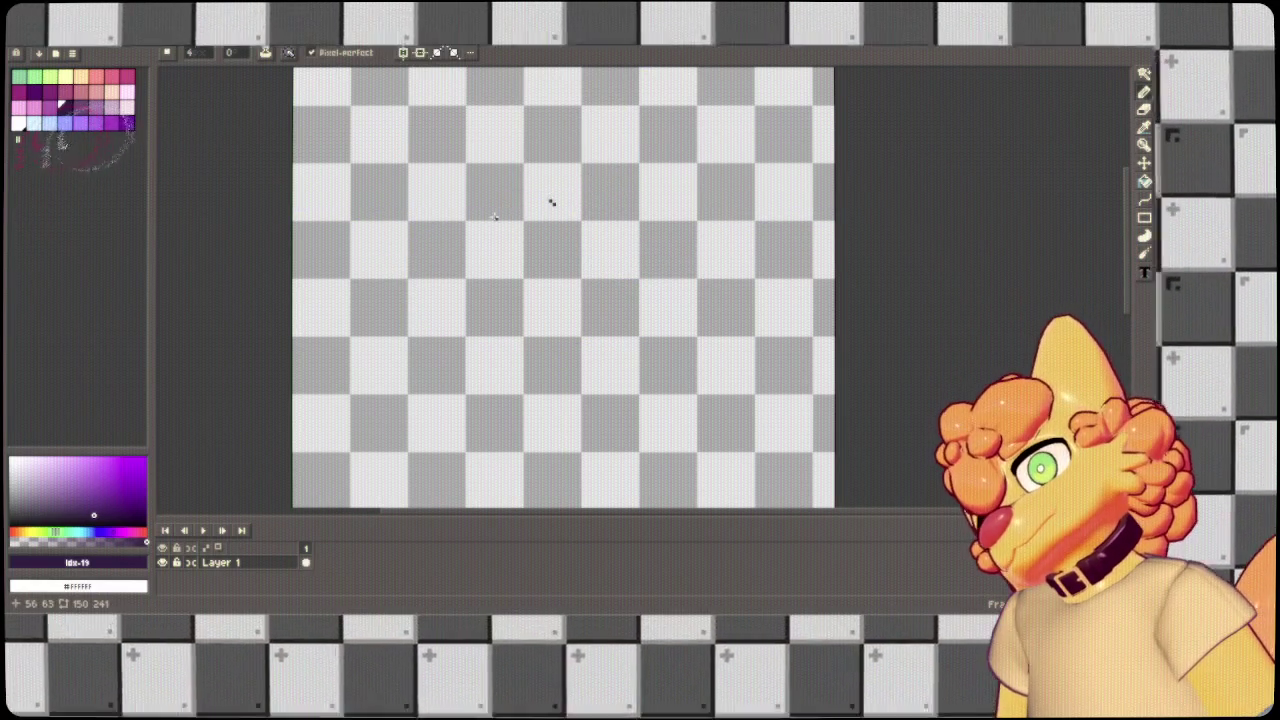
drag(441, 186, 517, 263)
key(ctrl+z)
mouse_move(430, 218)
mouse_down()
mouse_move(471, 211)
mouse_move(440, 232)
mouse_move(500, 229)
mouse_move(419, 193)
mouse_up()
key(ctrl+z)
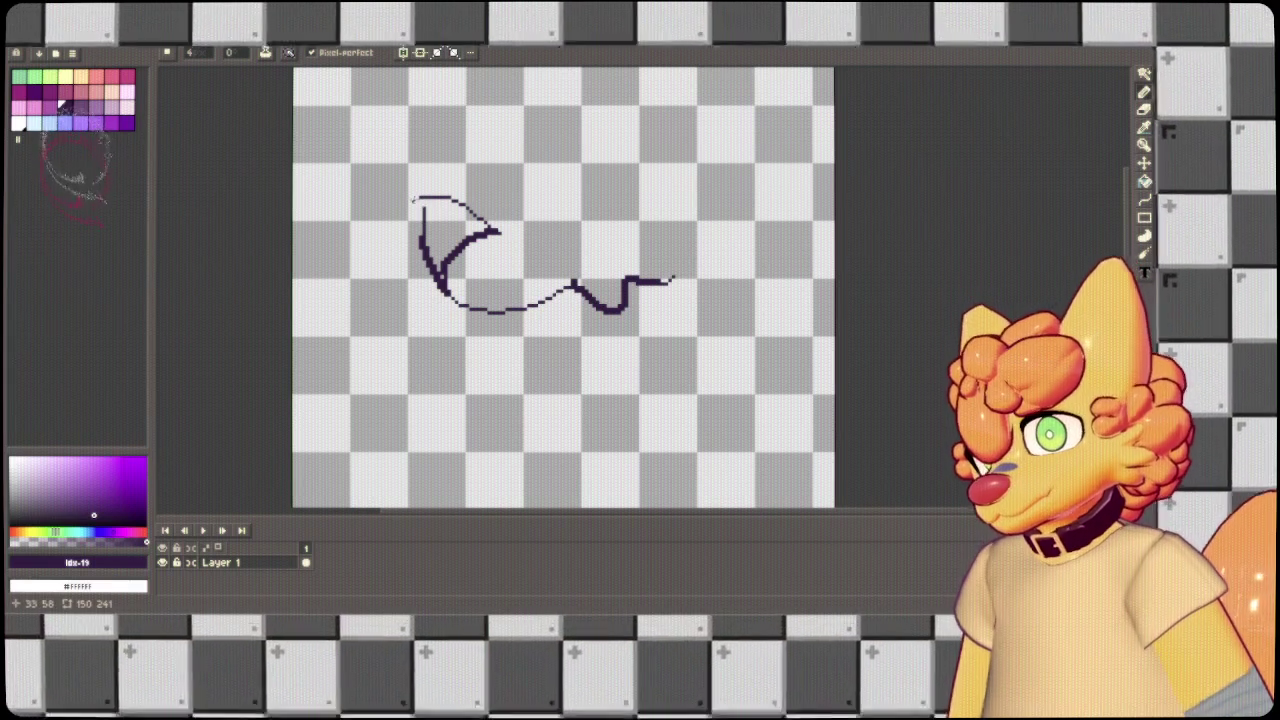
key(ctrl+z)
drag(413, 205, 500, 400)
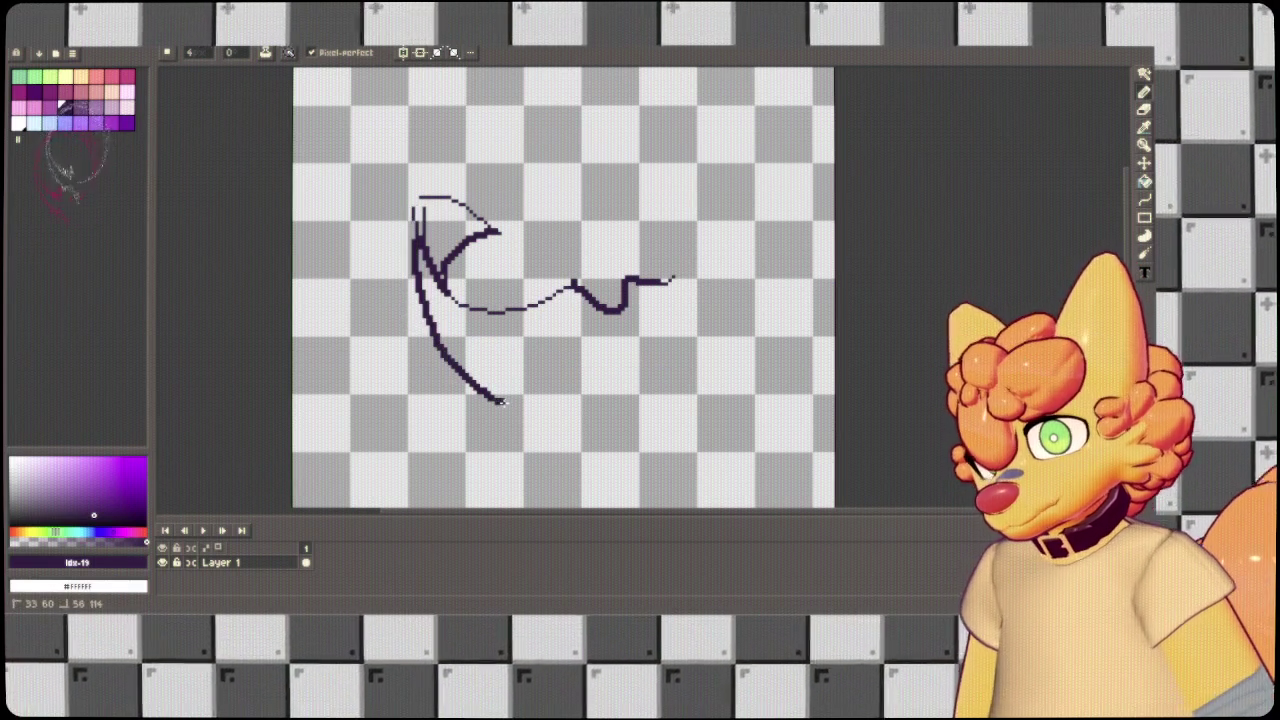
key(ctrl+z)
mouse_move(416, 210)
mouse_down()
mouse_move(500, 372)
mouse_move(730, 298)
mouse_up()
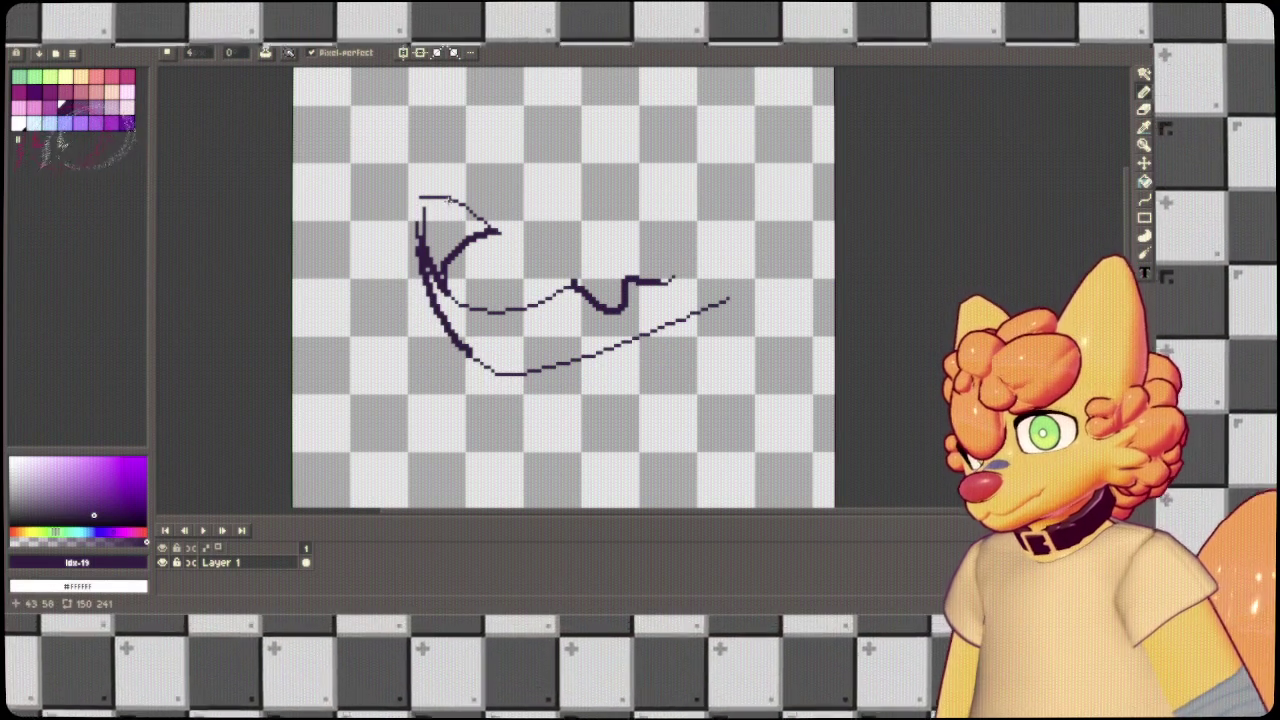
drag(505, 173, 535, 225)
drag(468, 184, 498, 170)
mouse_move(436, 204)
mouse_down()
mouse_move(536, 156)
mouse_move(431, 224)
mouse_up()
drag(600, 383, 598, 218)
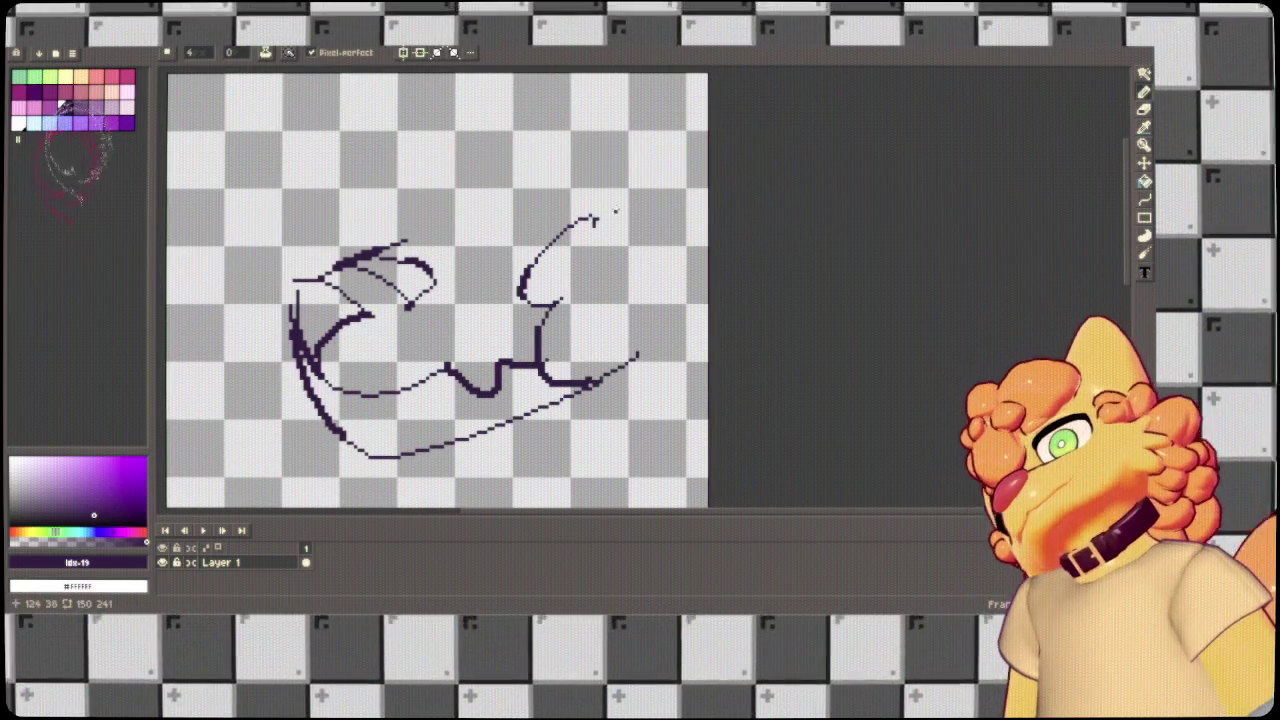
drag(643, 150, 690, 310)
drag(500, 143, 586, 214)
key(ctrl+z)
mouse_move(478, 229)
mouse_down()
mouse_move(523, 224)
mouse_move(478, 224)
mouse_move(533, 236)
mouse_up()
key(ctrl+z)
key(ctrl+z)
key(ctrl+z)
key(ctrl+z)
key(ctrl+z)
key(ctrl+z)
key(ctrl+z)
key(ctrl+z)
key(ctrl+z)
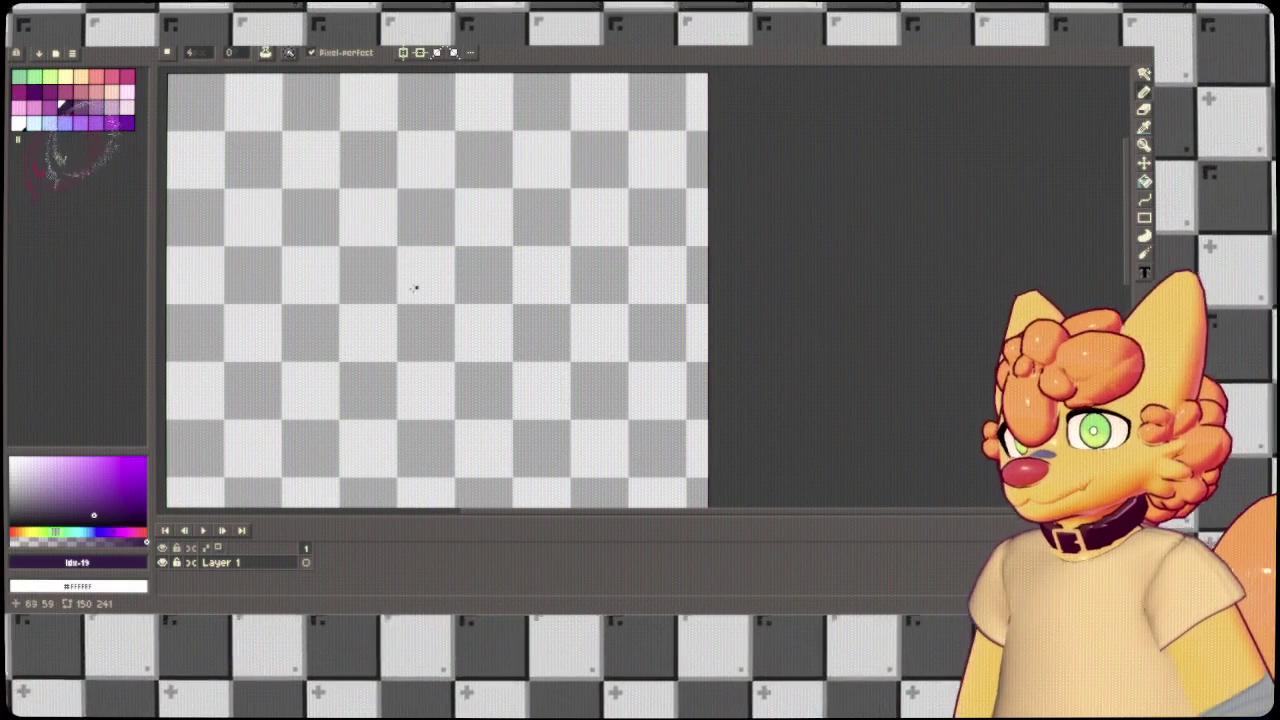
drag(430, 250, 414, 443)
key(ctrl+z)
Sketch a diagonal snout line, thick eye ellipse and mouth line, then undo a first head-outline stroke.
mouse_move(452, 209)
mouse_down()
mouse_move(543, 209)
mouse_move(383, 325)
mouse_move(605, 375)
mouse_up()
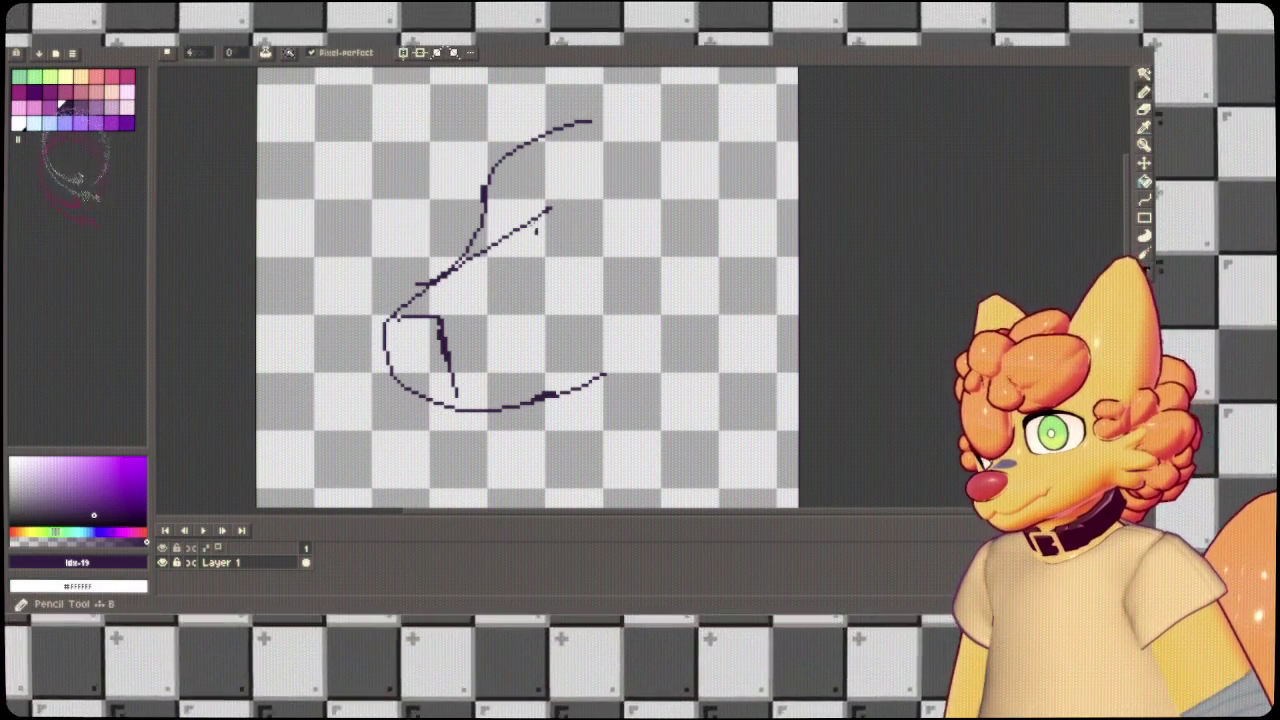
drag(538, 212, 530, 200)
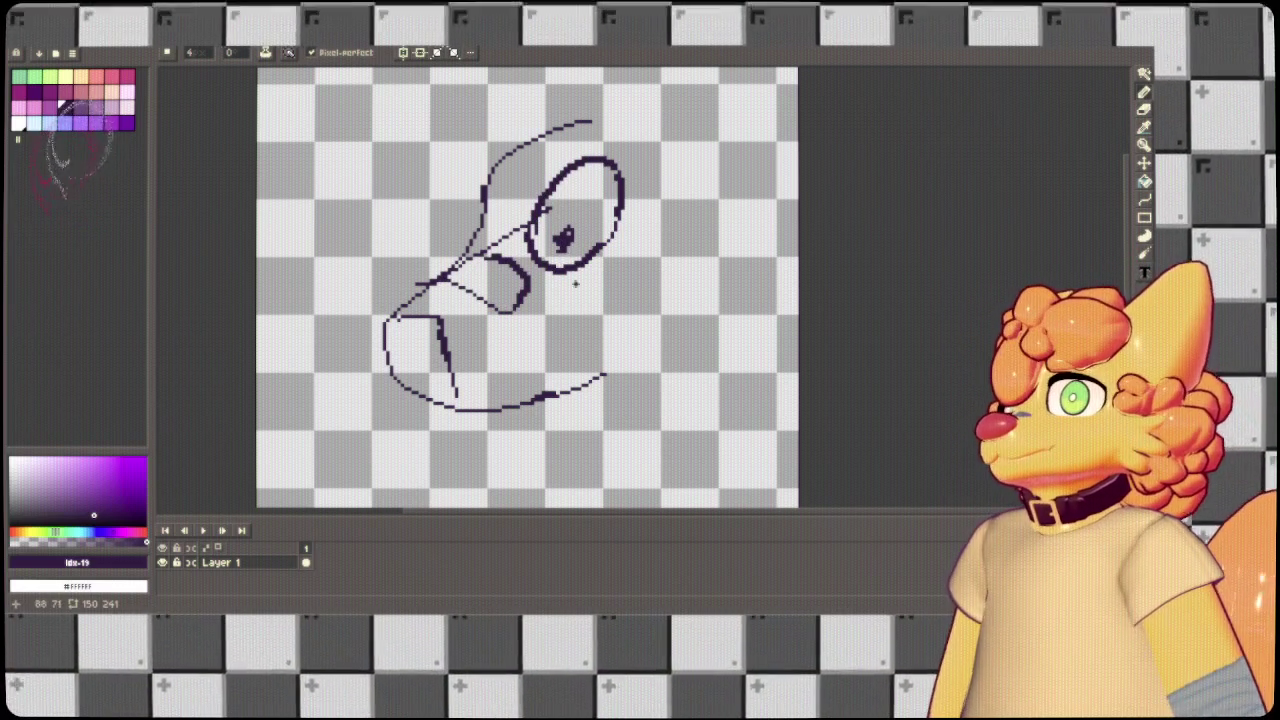
drag(442, 338, 432, 404)
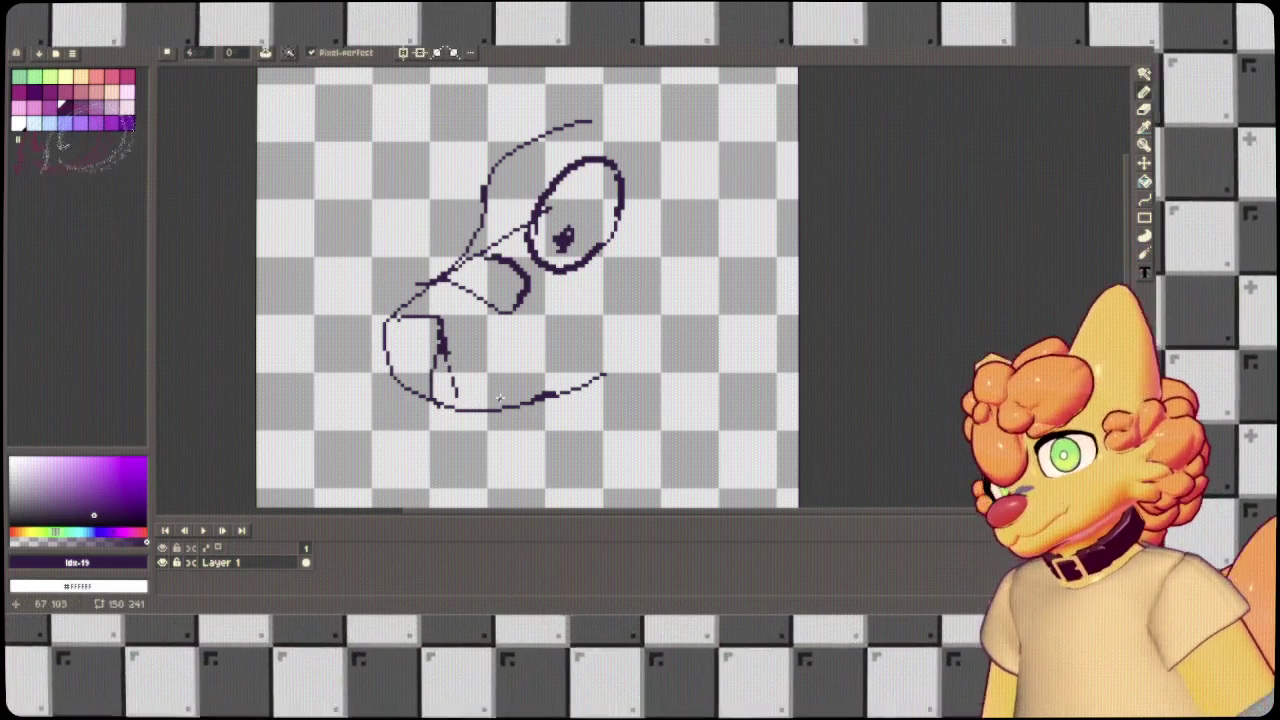
key(e)
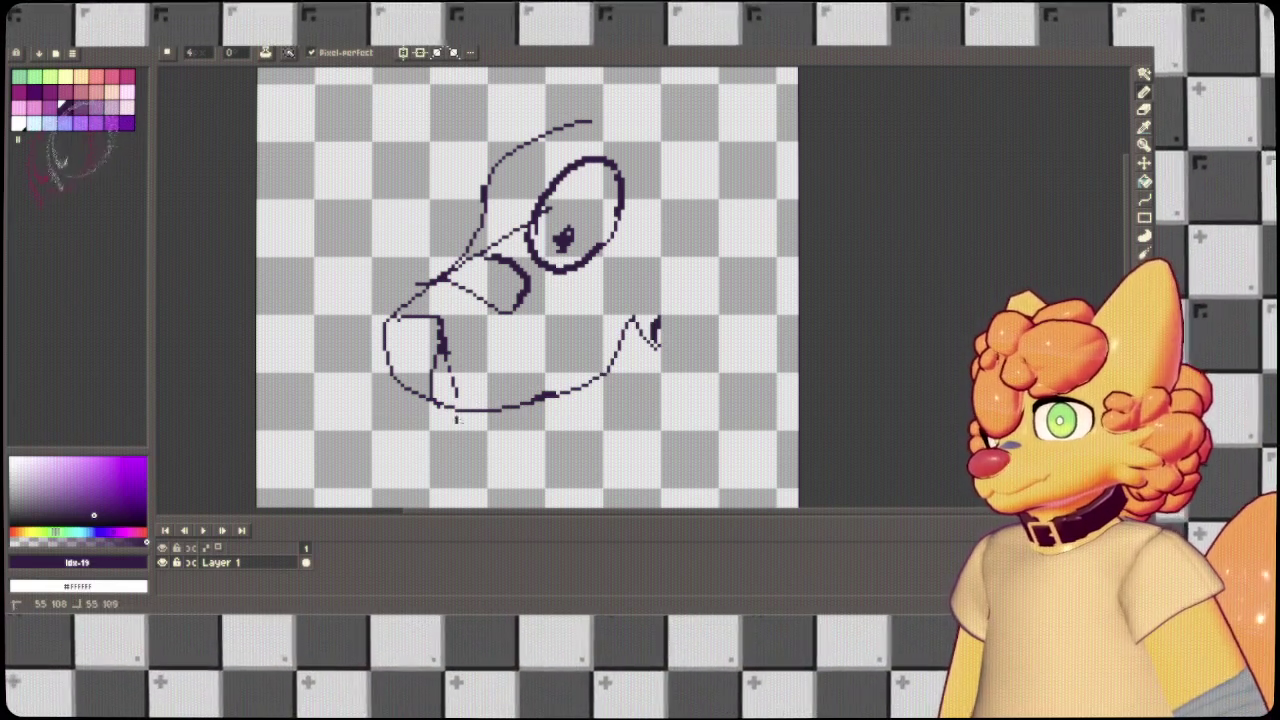
scroll(655, 175, up, 3)
mouse_move(612, 186)
mouse_down()
mouse_move(508, 170)
mouse_move(500, 298)
mouse_move(640, 190)
mouse_up()
key(ctrl+z)
key(ctrl+z)
key(ctrl+z)
Redraw the hair tuft, head outline, cheek curve, ear top and jaw lines around the snout.
mouse_move(600, 140)
mouse_down()
mouse_move(455, 245)
mouse_move(440, 380)
mouse_move(628, 290)
mouse_up()
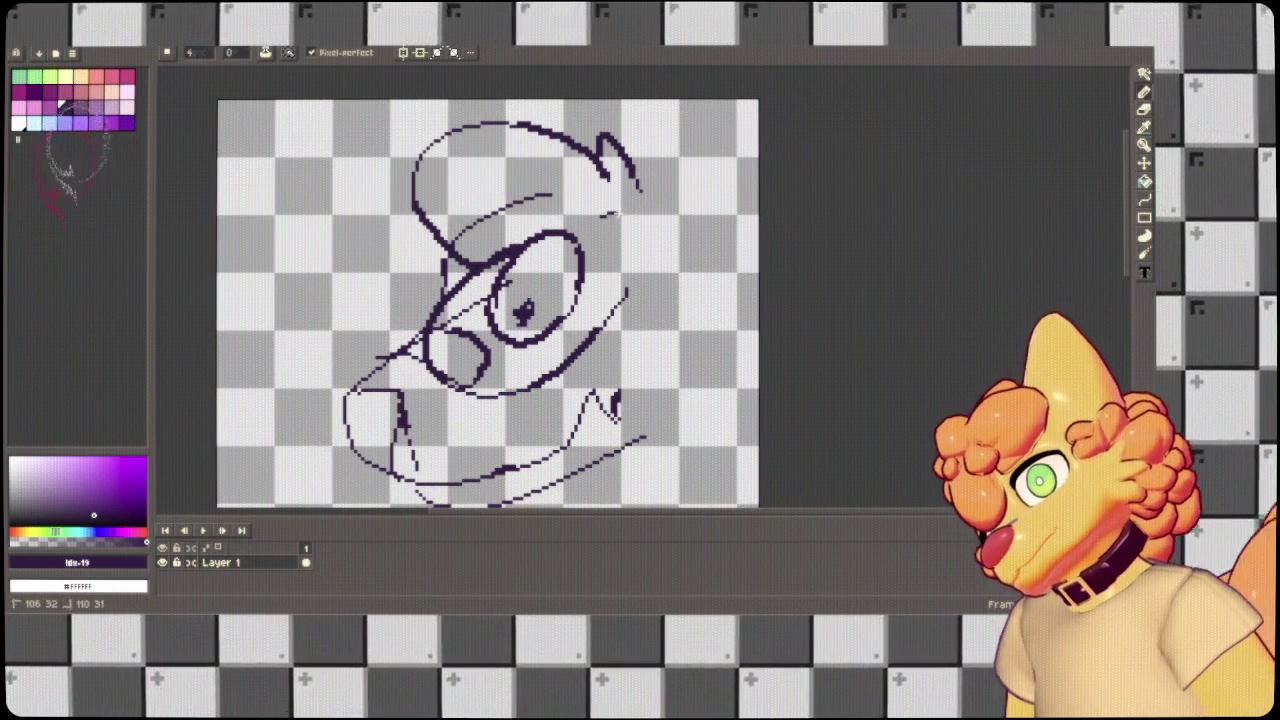
drag(600, 214, 600, 336)
mouse_move(640, 185)
mouse_down()
mouse_move(746, 125)
mouse_move(650, 440)
mouse_up()
drag(655, 445, 730, 425)
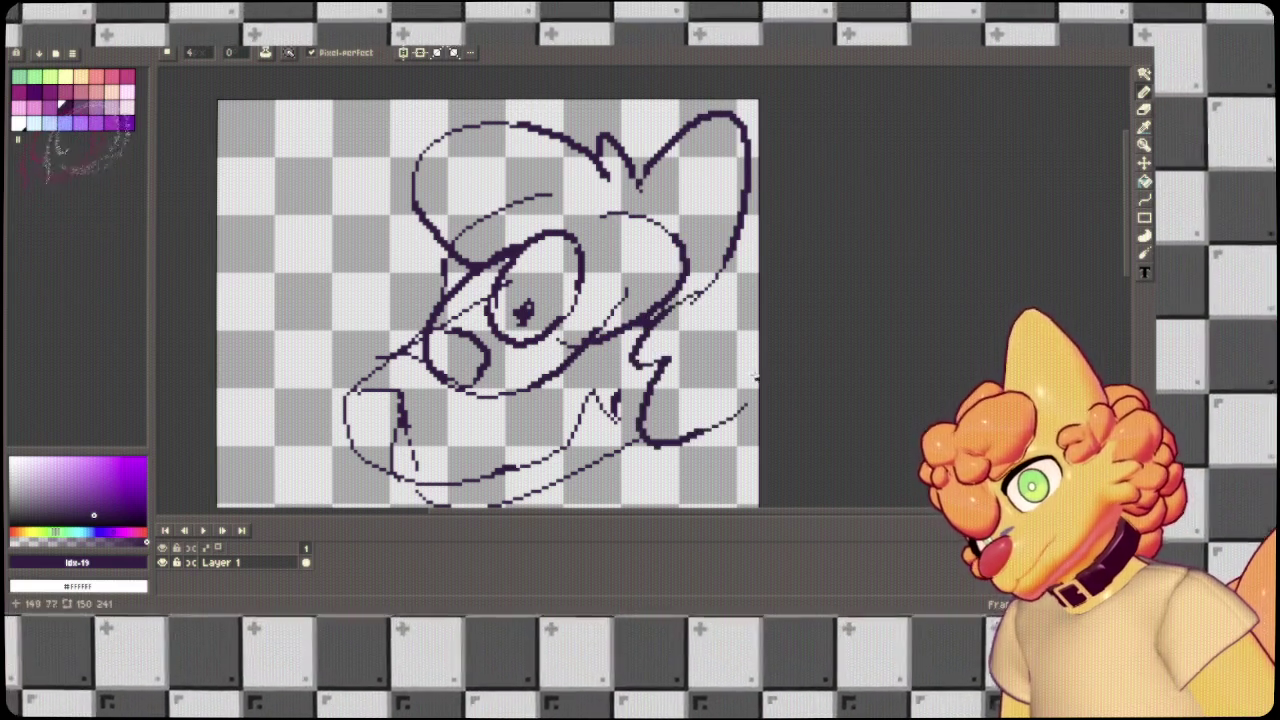
drag(760, 300, 740, 350)
drag(652, 437, 686, 315)
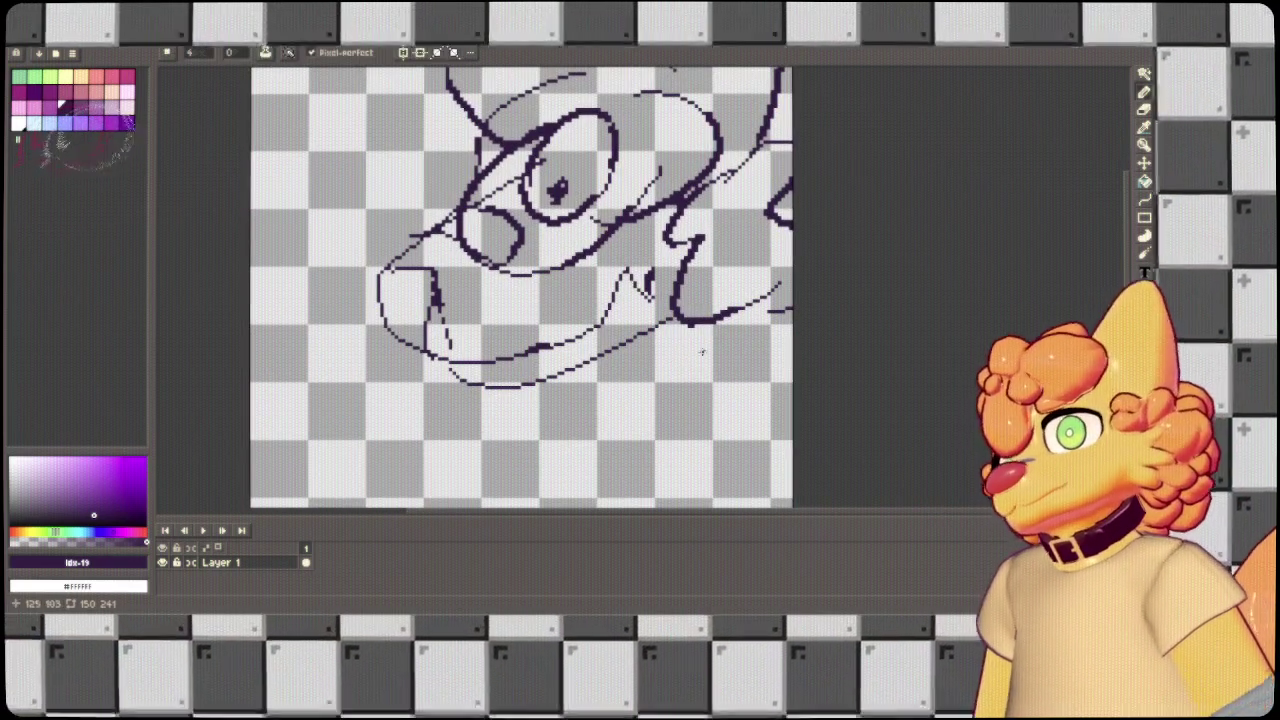
Undo the jaw, cheek and head-outline strokes, then show the blank Sprite-0006 canvas.
key(ctrl+z)
key(ctrl+z)
key(ctrl+z)
key(ctrl+z)
key(ctrl+z)
key(ctrl+z)
key(ctrl+z)
key(ctrl+z)
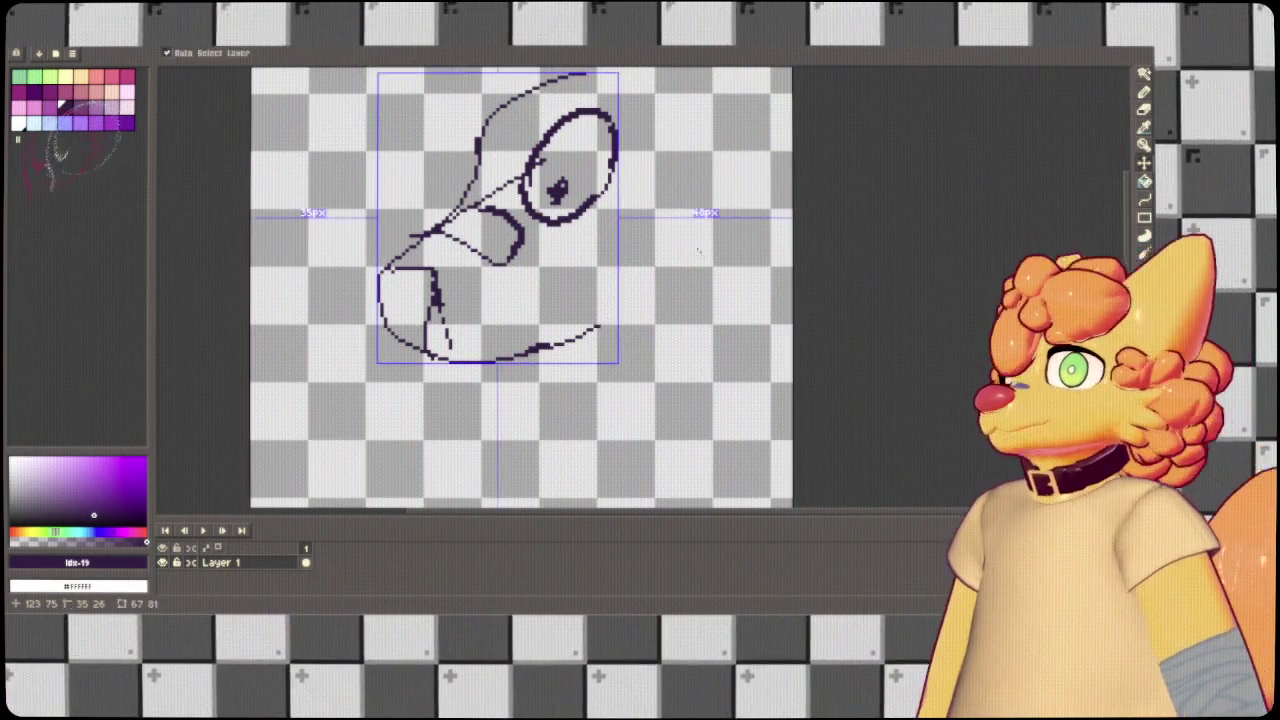
key(ctrl+z)
key(ctrl+z)
key(ctrl+z)
key(ctrl+z)
key(ctrl+z)
key(ctrl+z)
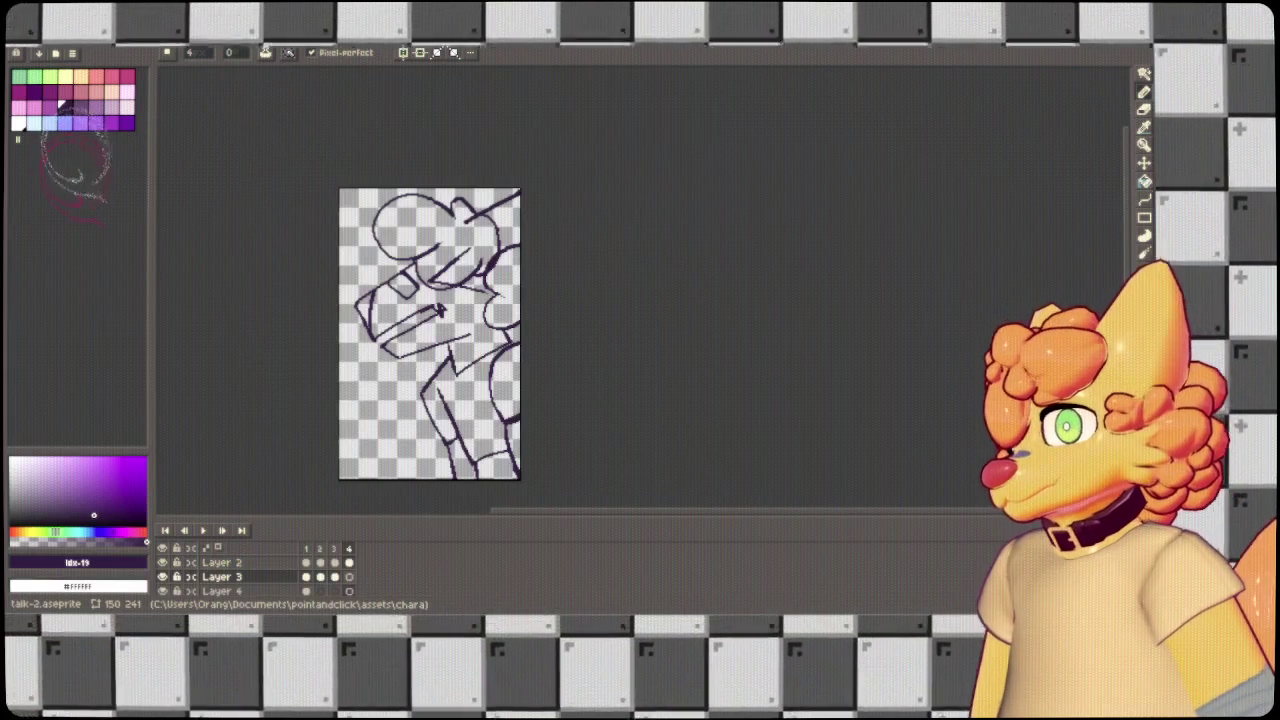
key(ctrl+Tab)
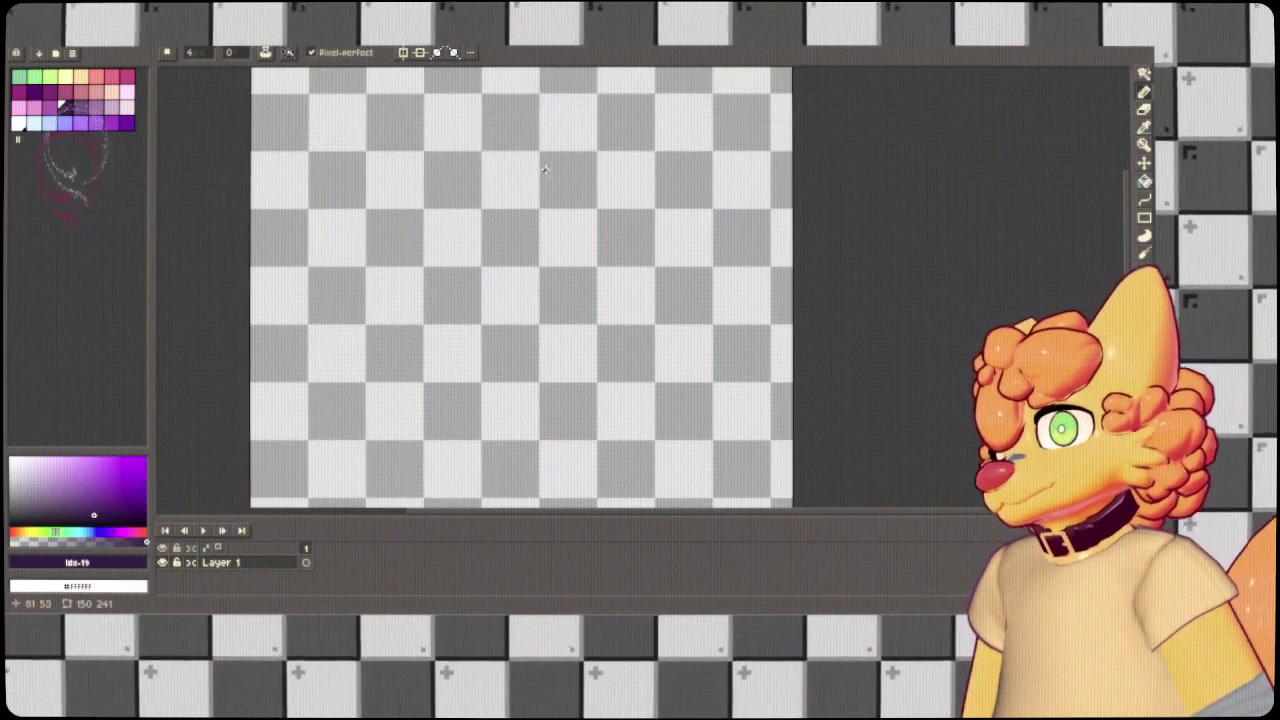
scroll(548, 173, left, 2)
key(ctrl+z)
drag(440, 224, 535, 360)
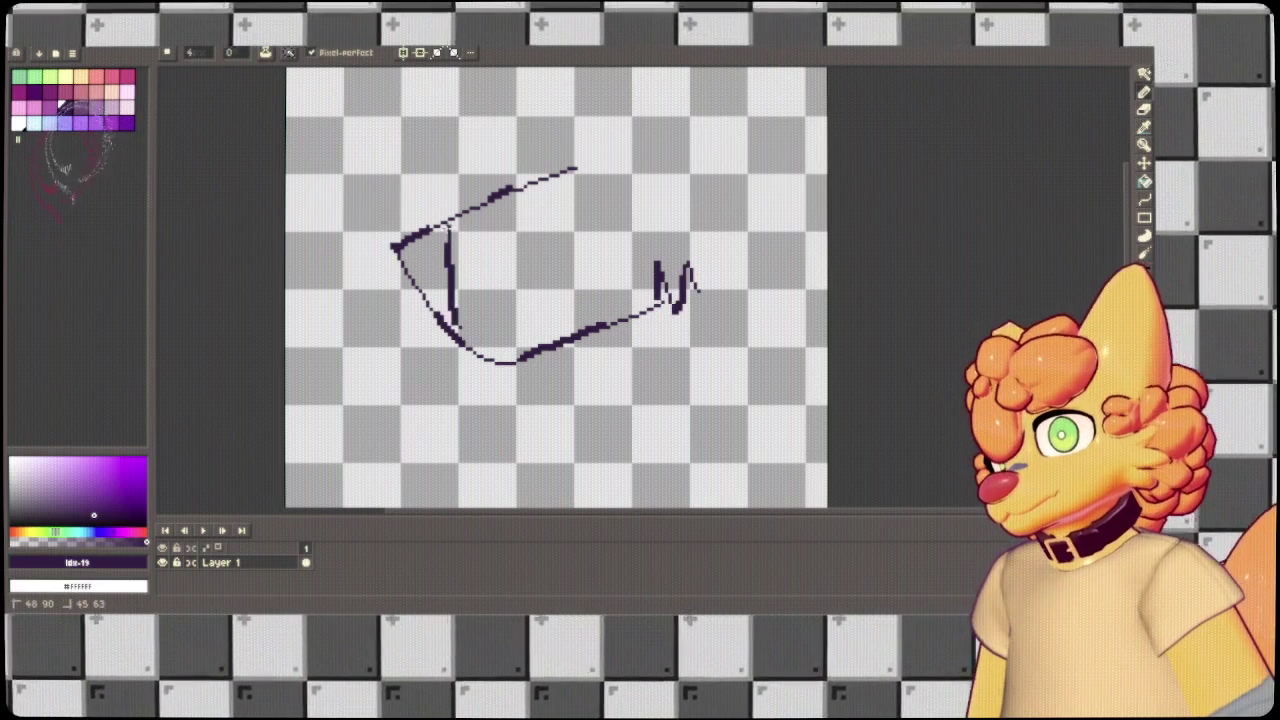
mouse_move(535, 193)
mouse_down()
mouse_move(463, 257)
mouse_move(478, 242)
mouse_up()
drag(560, 165, 545, 245)
drag(580, 166, 540, 200)
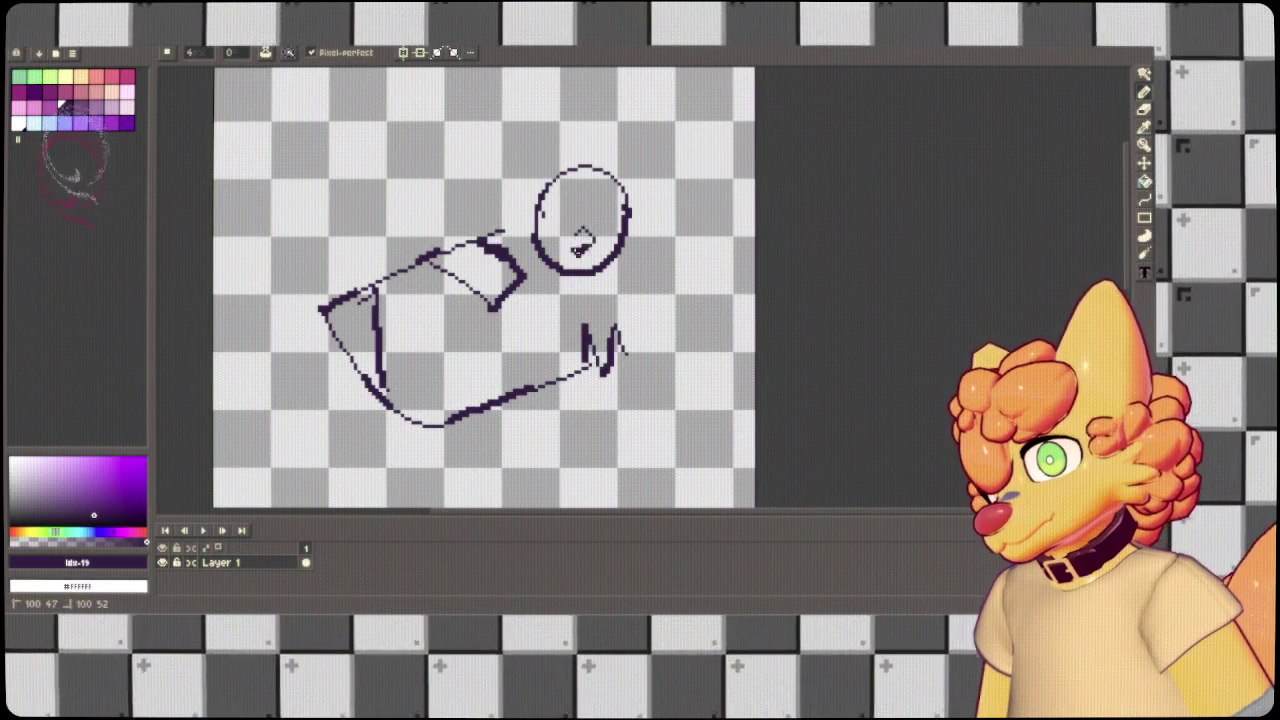
drag(583, 238, 503, 188)
drag(370, 368, 558, 345)
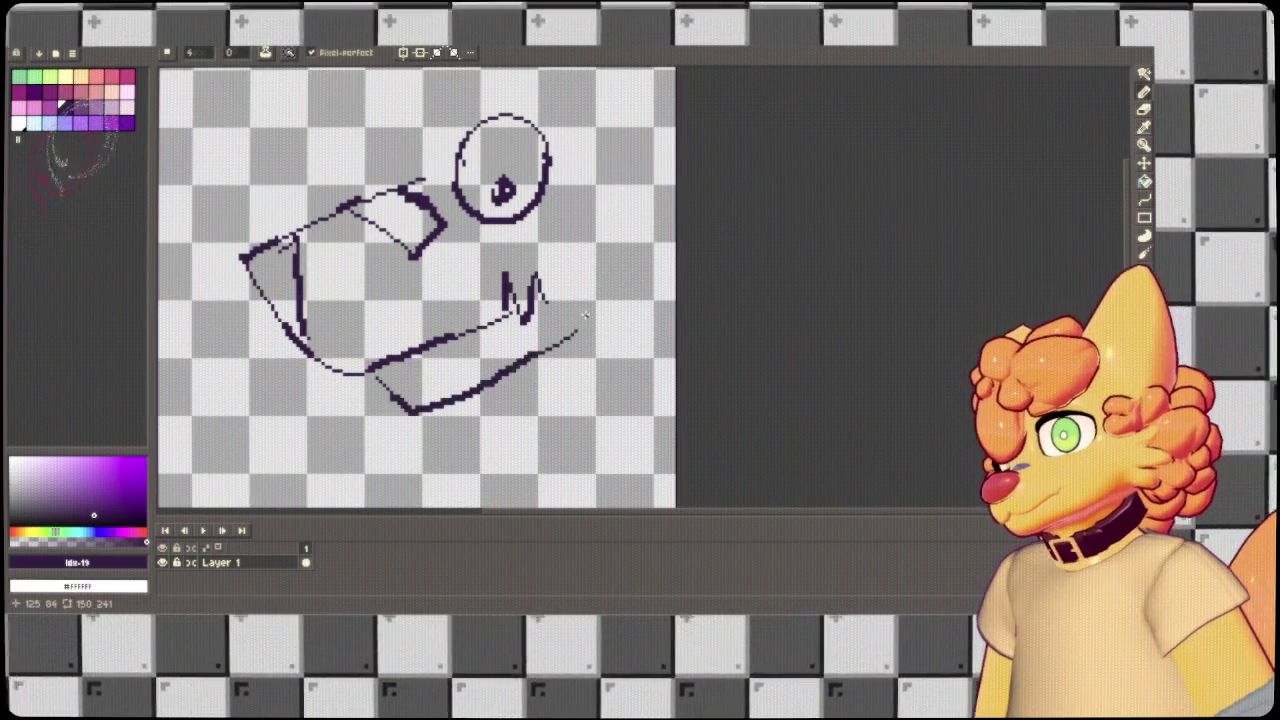
key(ctrl+z)
drag(378, 378, 575, 333)
key(ctrl+z)
drag(380, 380, 517, 367)
key(ctrl+z)
drag(365, 370, 585, 322)
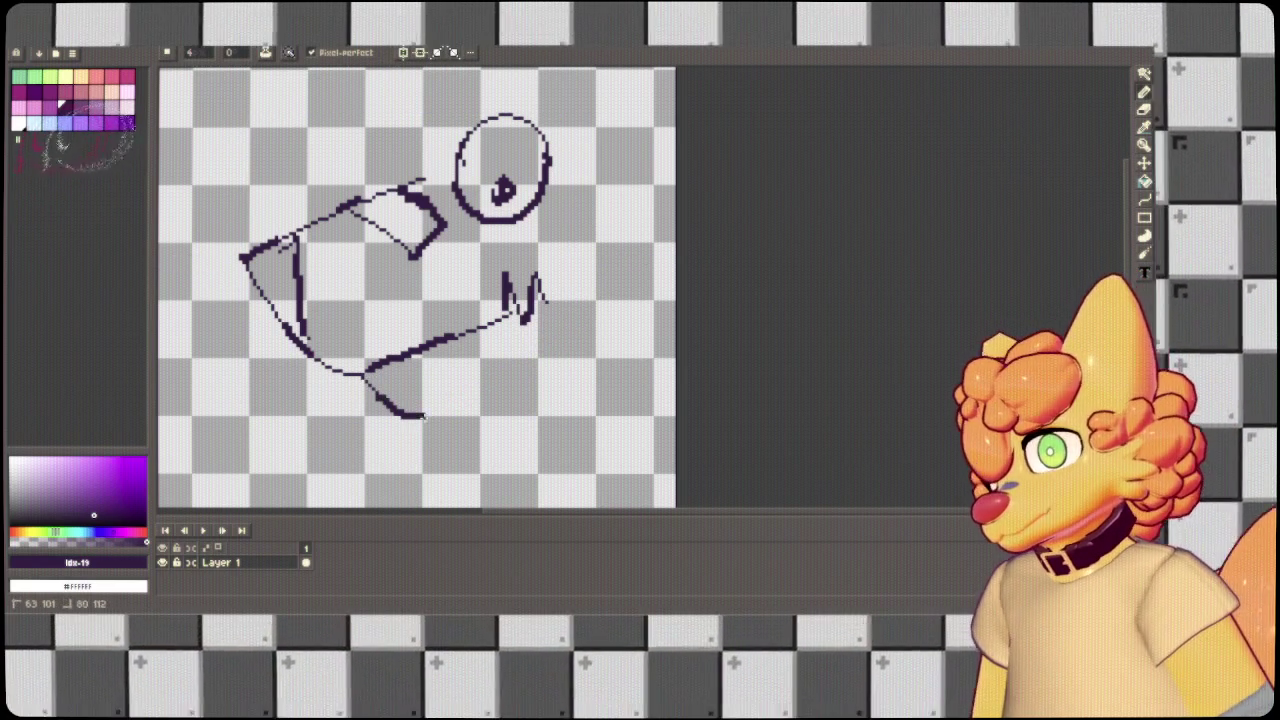
key(ctrl+z)
drag(366, 372, 652, 308)
mouse_move(572, 245)
mouse_down()
mouse_move(551, 290)
mouse_move(714, 290)
mouse_up()
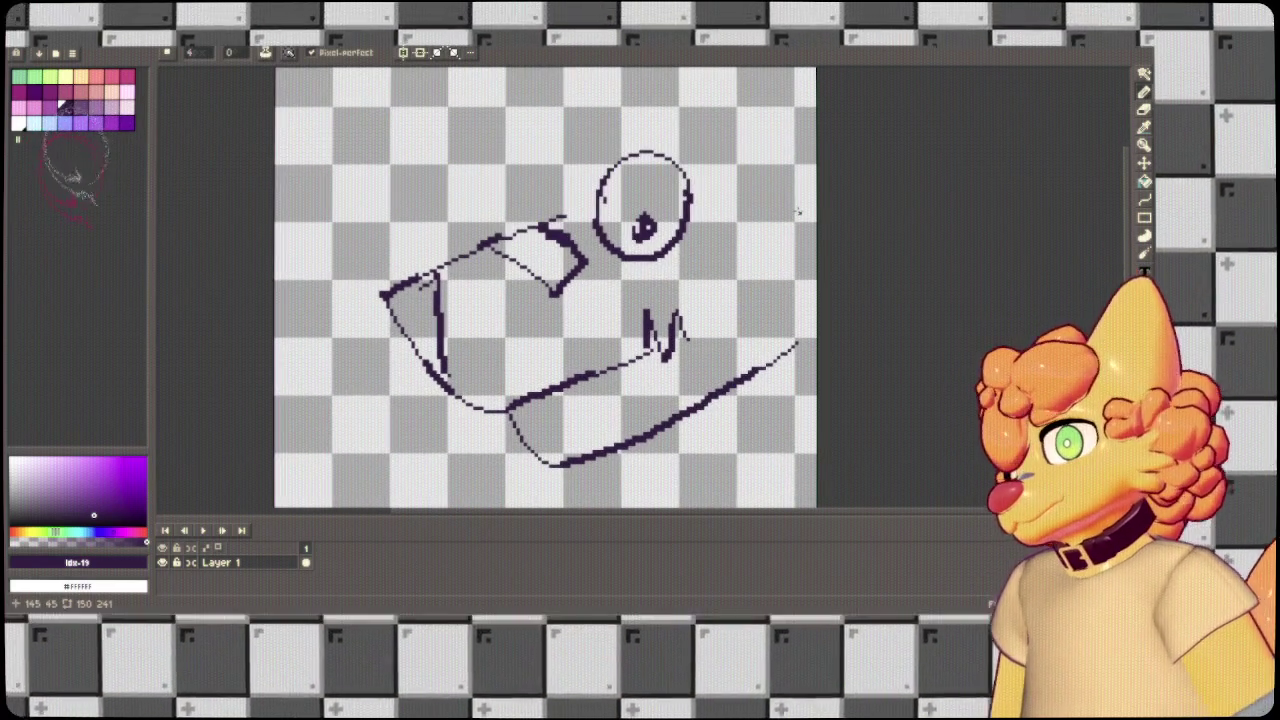
scroll(805, 258, down, 3)
scroll(805, 258, up, 2)
drag(805, 258, 573, 213)
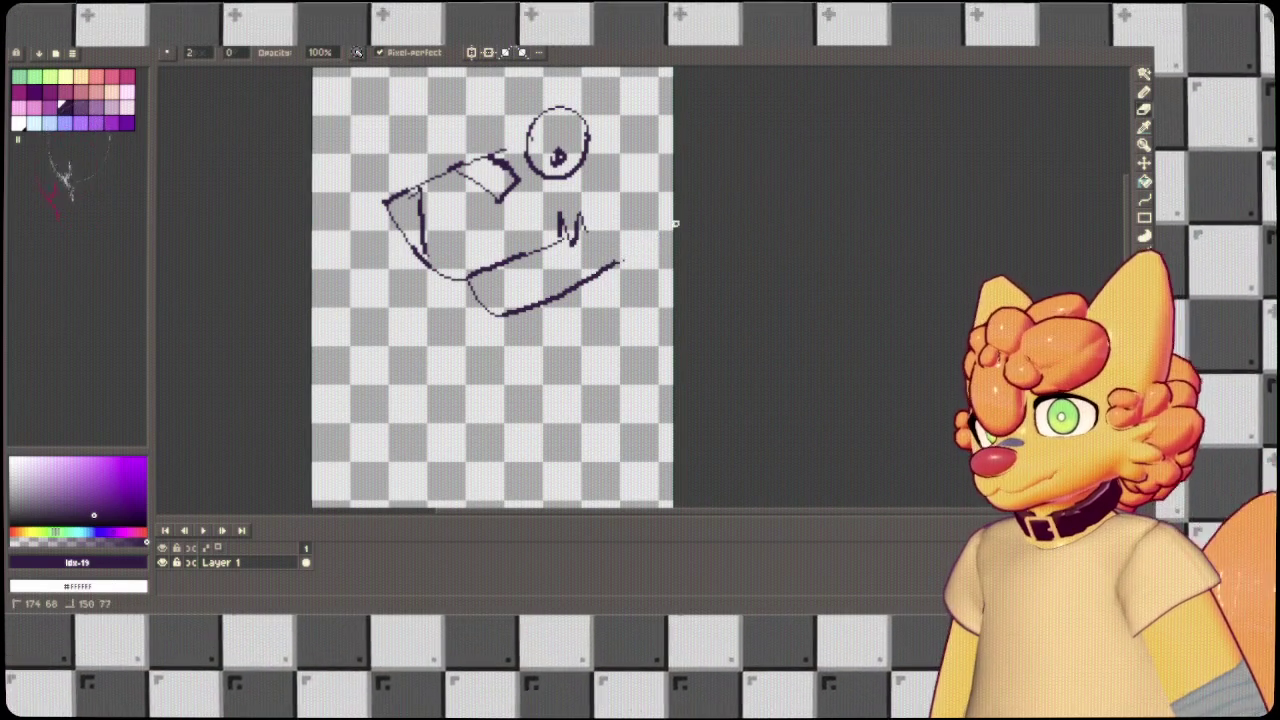
mouse_move(610, 109)
mouse_down()
mouse_move(581, 233)
mouse_move(636, 159)
mouse_up()
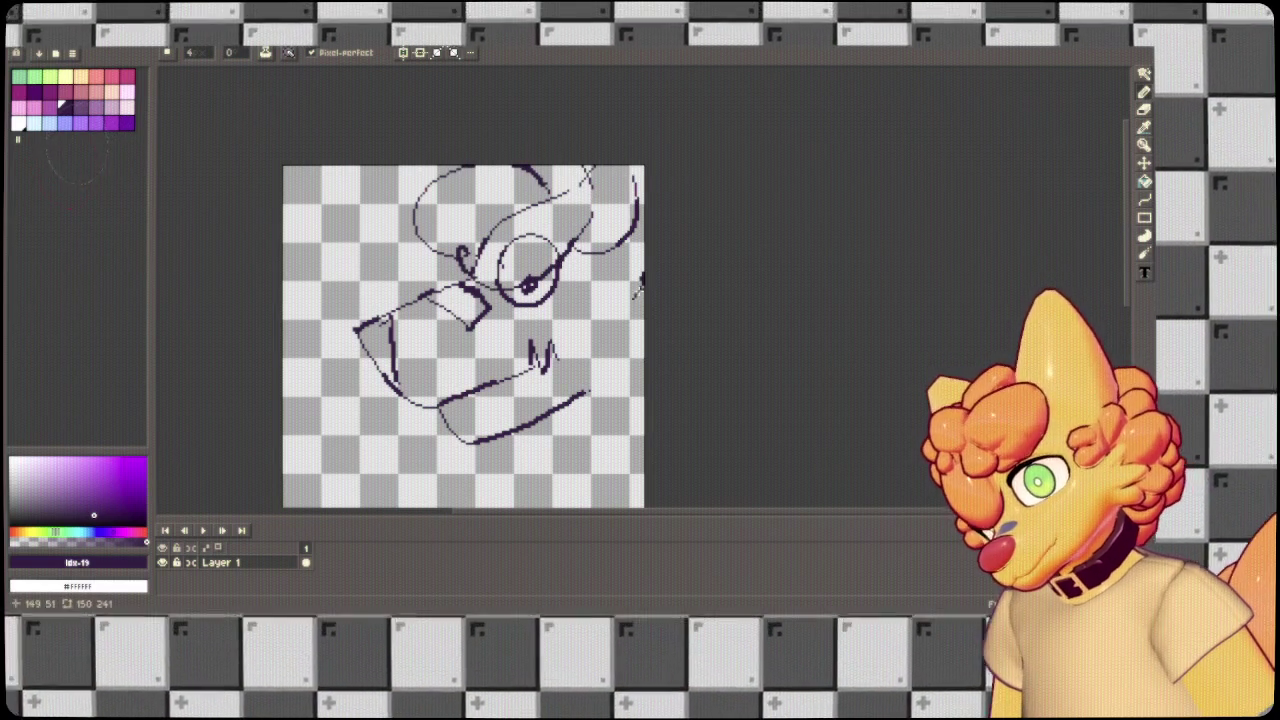
drag(587, 363, 689, 316)
key(e)
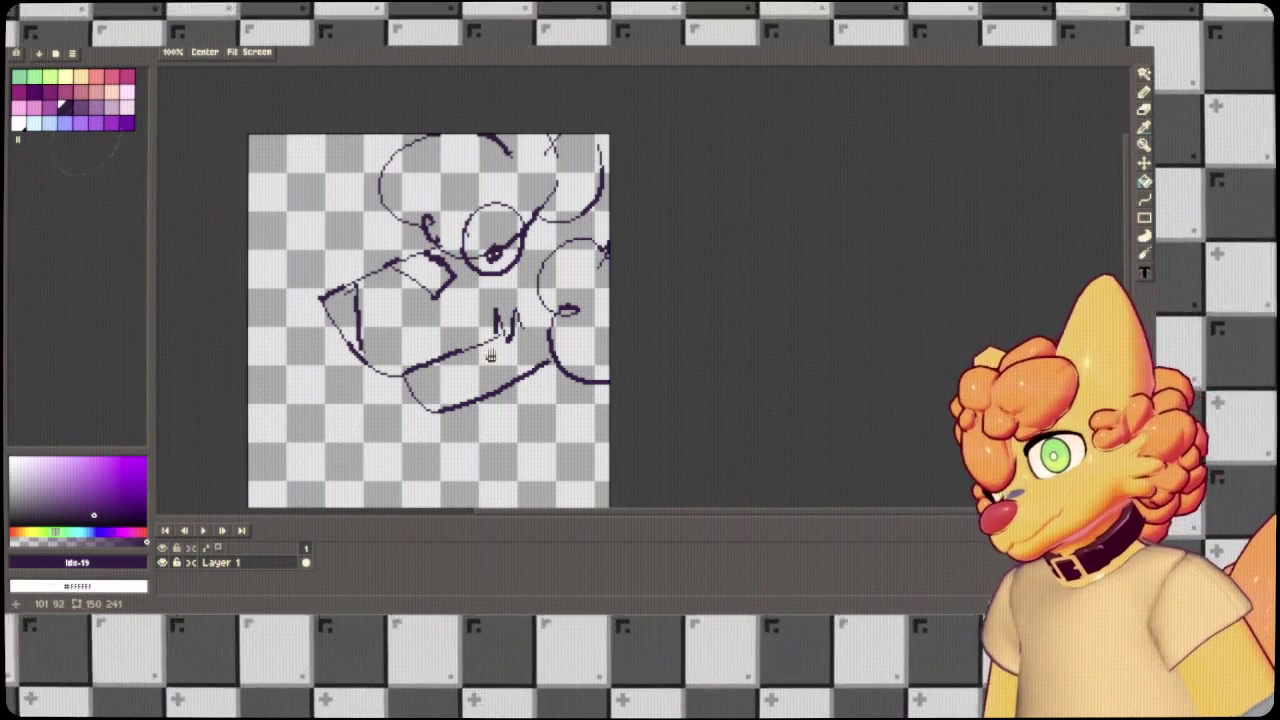
drag(492, 368, 497, 330)
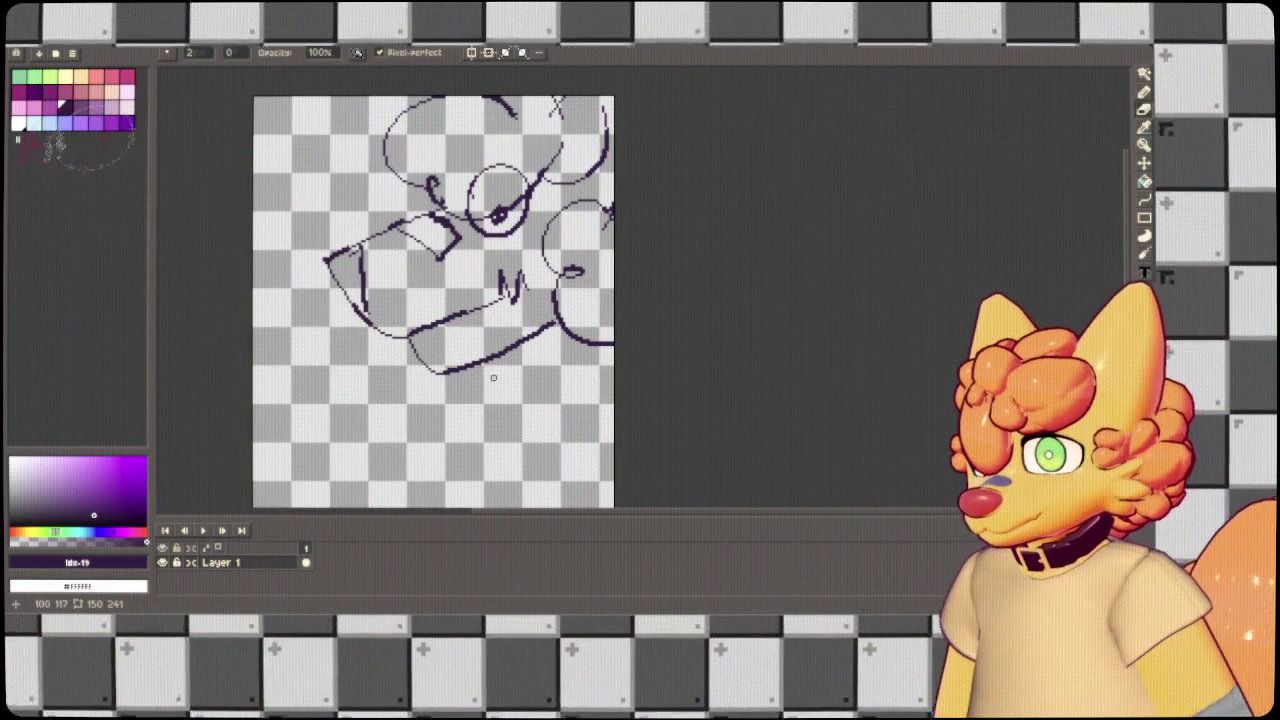
key(b)
mouse_move(500, 385)
mouse_down()
mouse_move(586, 348)
mouse_move(502, 320)
mouse_up()
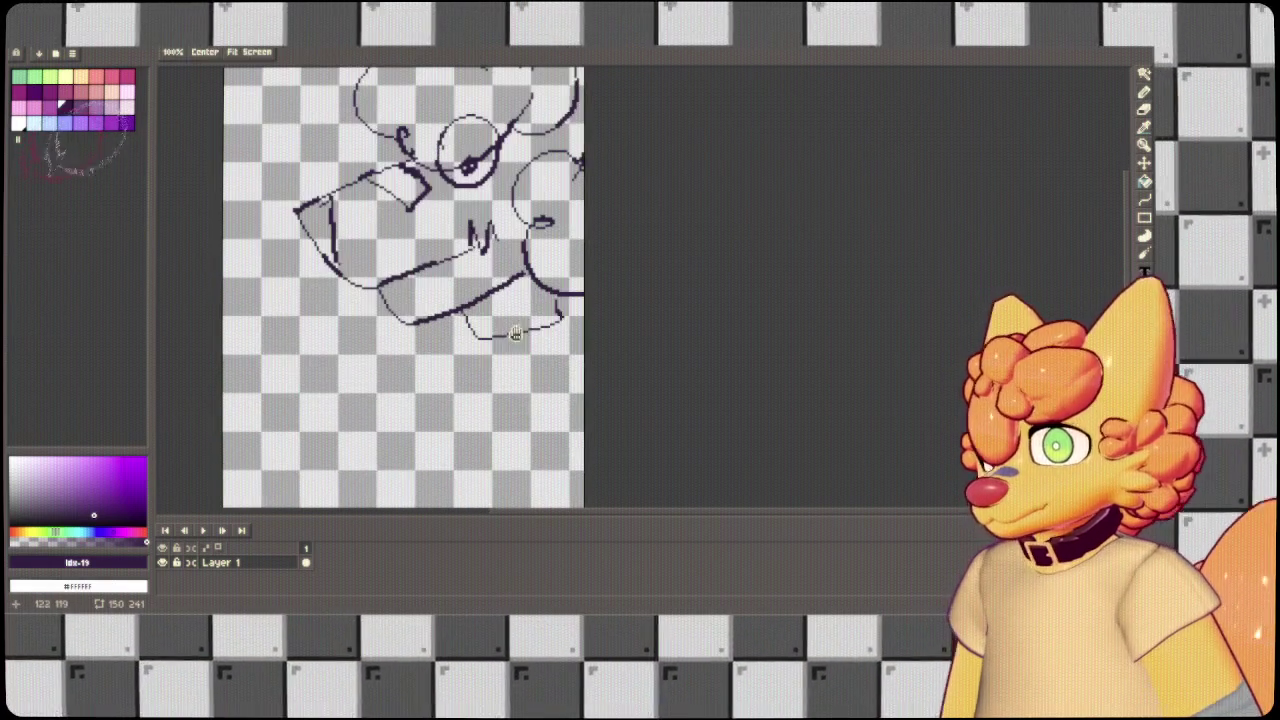
key(ctrl+z)
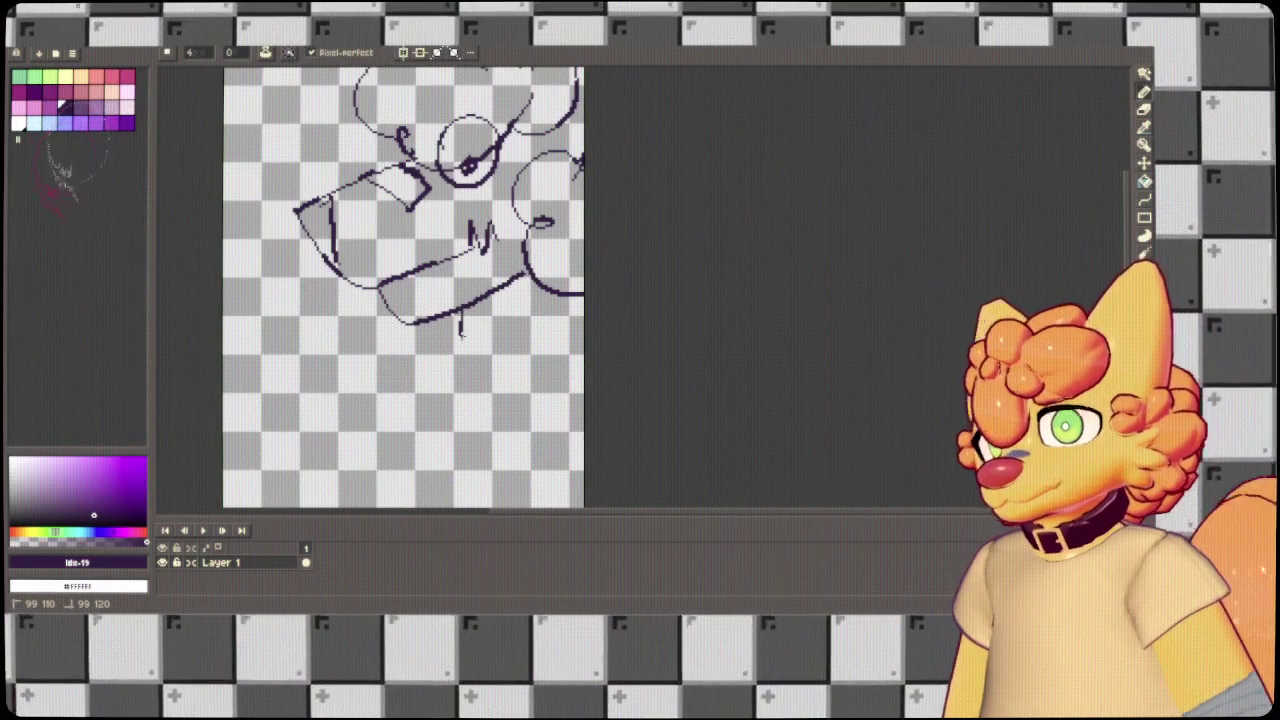
mouse_move(460, 312)
mouse_down()
mouse_move(430, 362)
mouse_move(440, 426)
mouse_move(458, 280)
mouse_move(432, 428)
mouse_up()
key(ctrl+z)
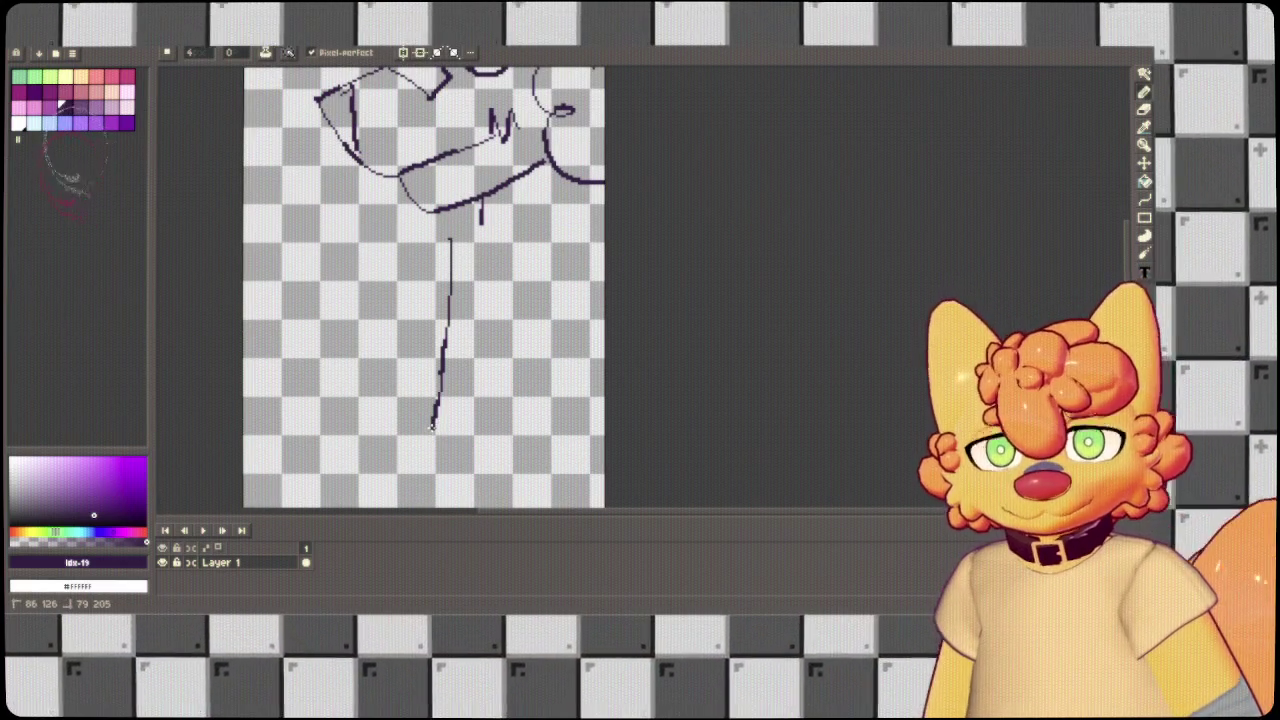
mouse_move(480, 245)
mouse_down()
mouse_move(480, 350)
mouse_move(598, 326)
mouse_up()
key(ctrl+z)
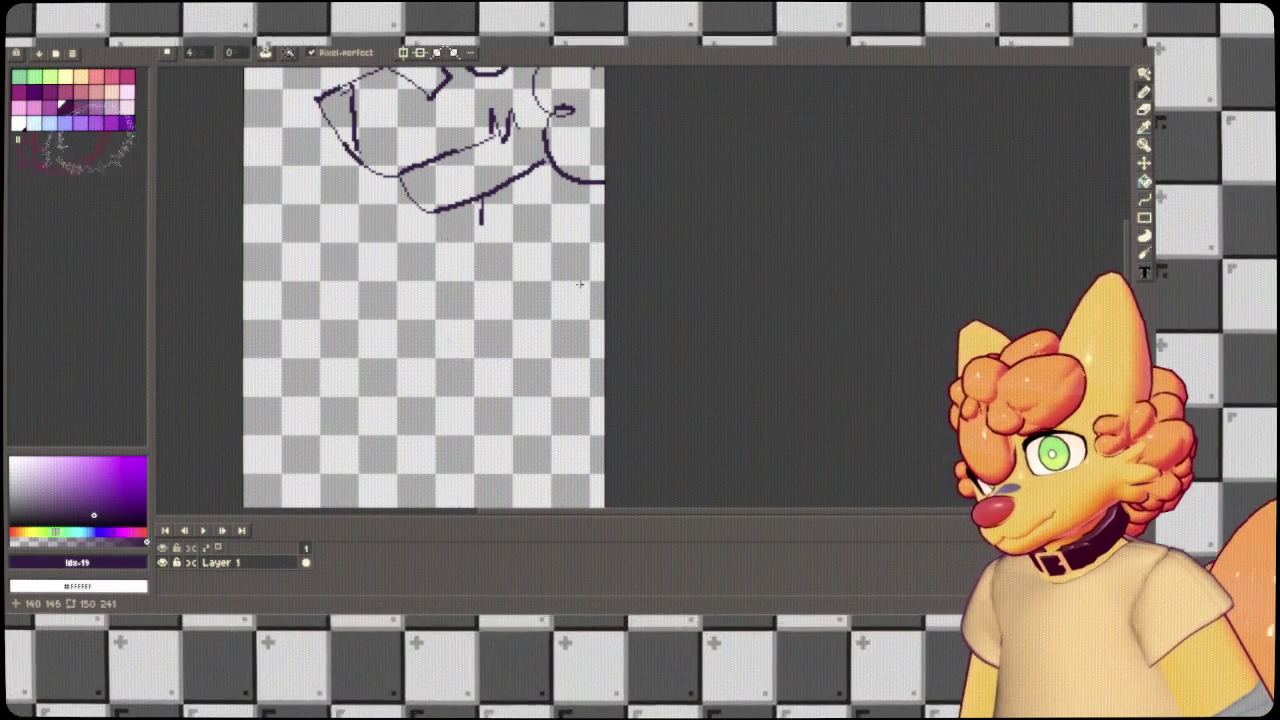
key(ctrl+z)
key(ctrl+z)
key(ctrl+z)
scroll(540, 245, down, 5)
scroll(522, 254, up, 3)
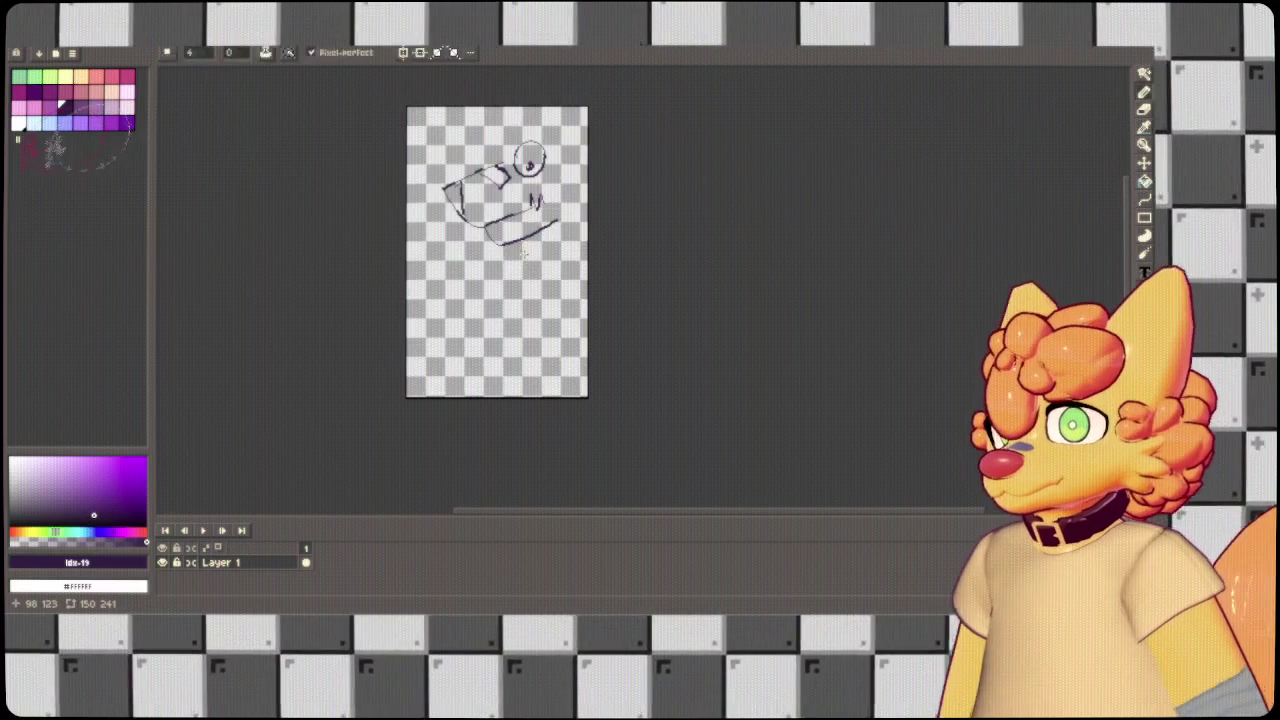
key(ctrl+z)
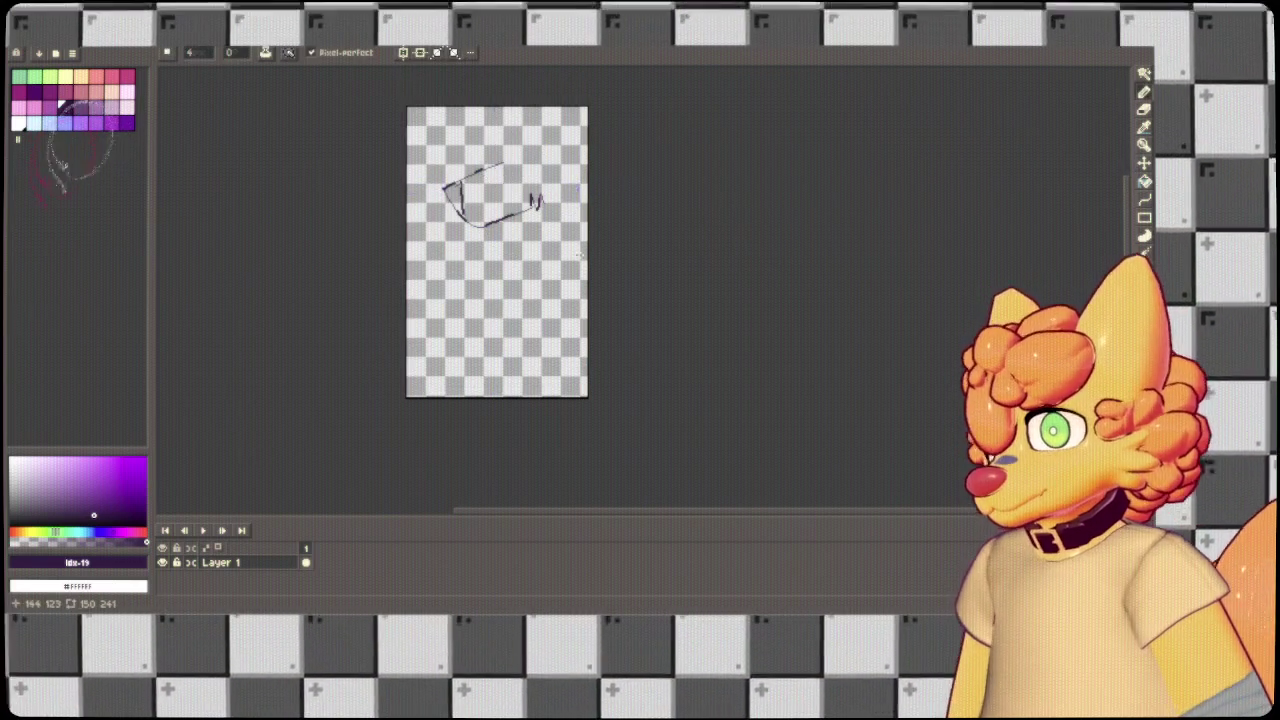
scroll(560, 260, up, 3)
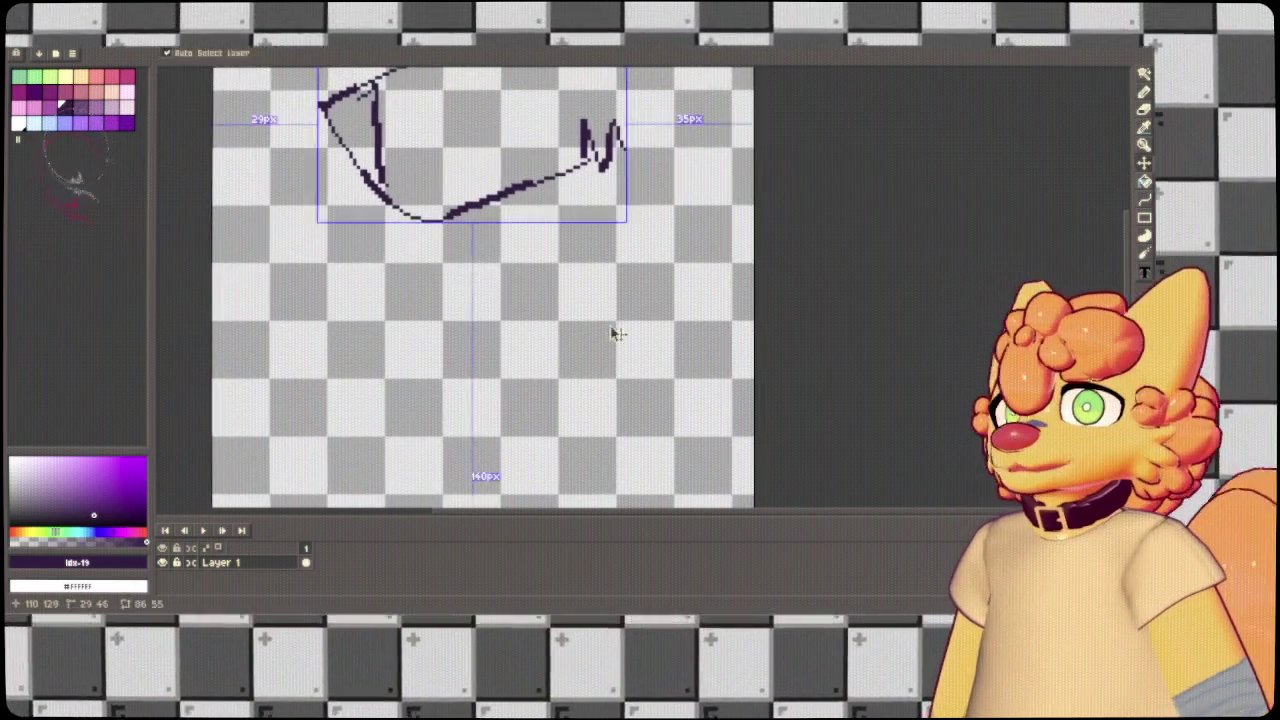
scroll(609, 326, down, 3)
key(ctrl+z)
scroll(591, 286, up, 1)
drag(591, 286, 568, 295)
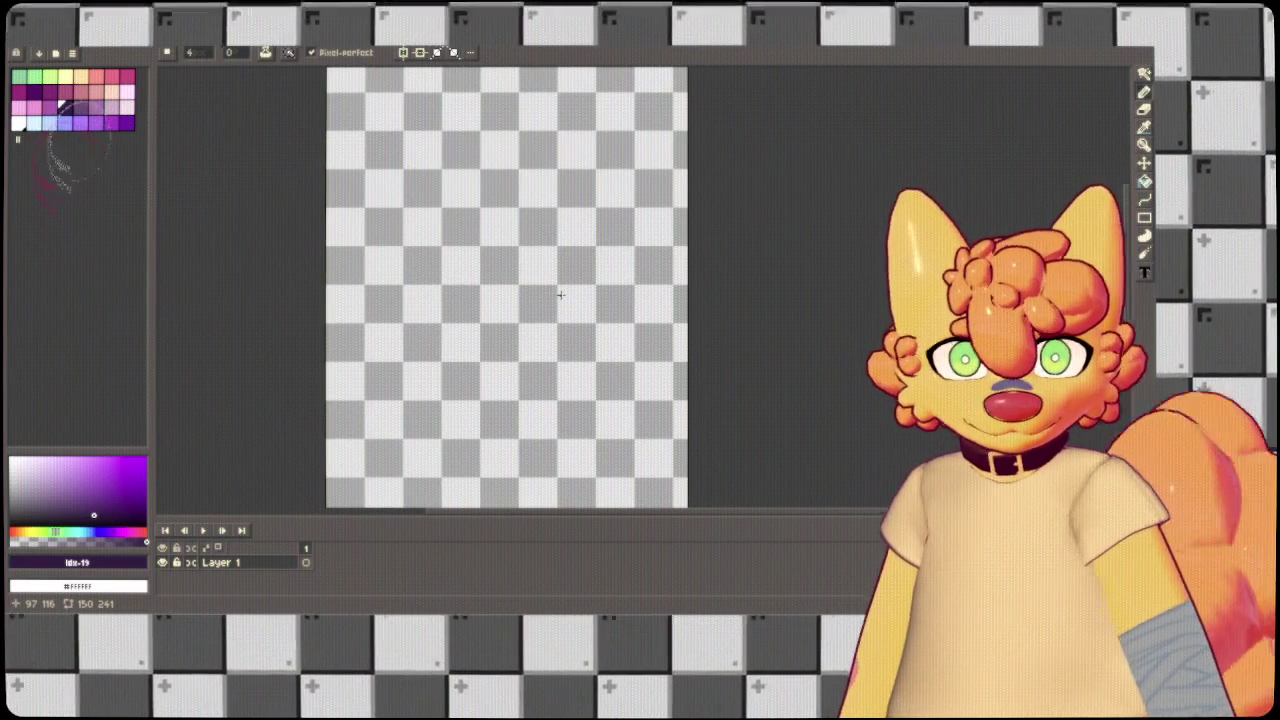
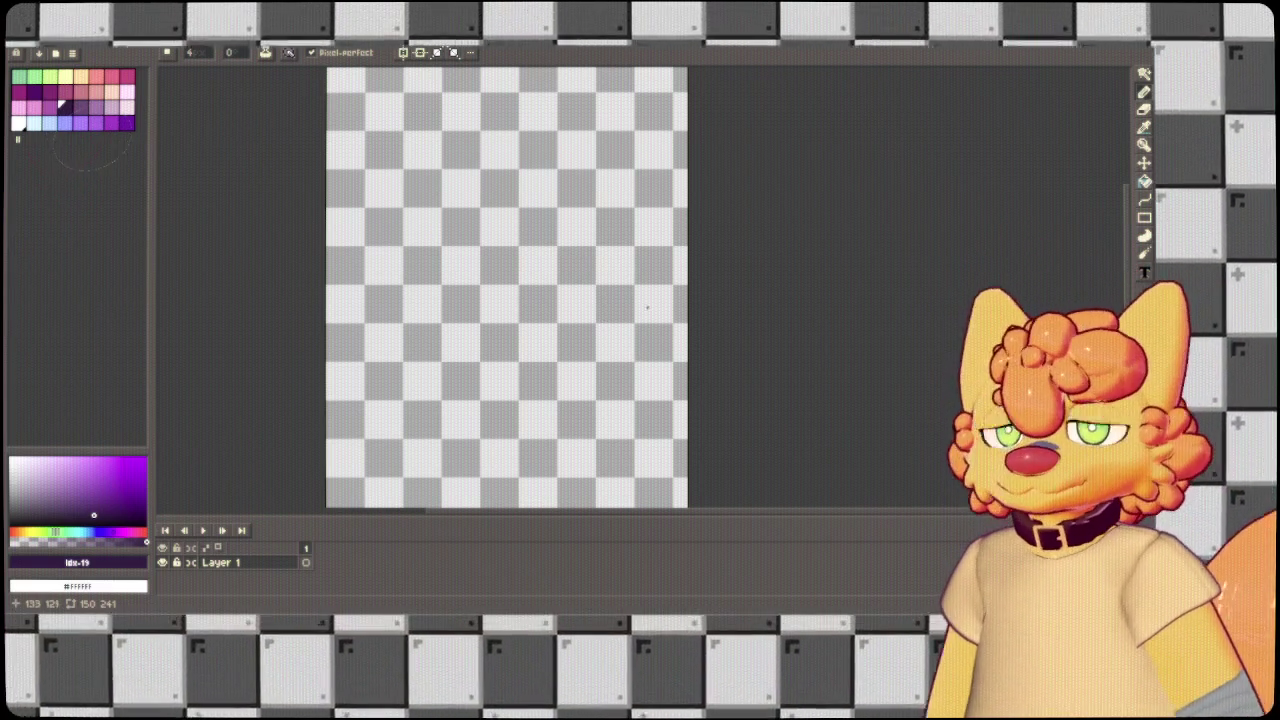
Draw the eye ovals, redoing the left eye as a narrower oval.
key(ctrl+z)
mouse_move(543, 180)
mouse_down()
mouse_move(565, 178)
mouse_move(540, 162)
mouse_move(614, 164)
mouse_move(557, 184)
mouse_move(631, 237)
mouse_up()
key(ctrl+z)
key(ctrl+z)
key(b)
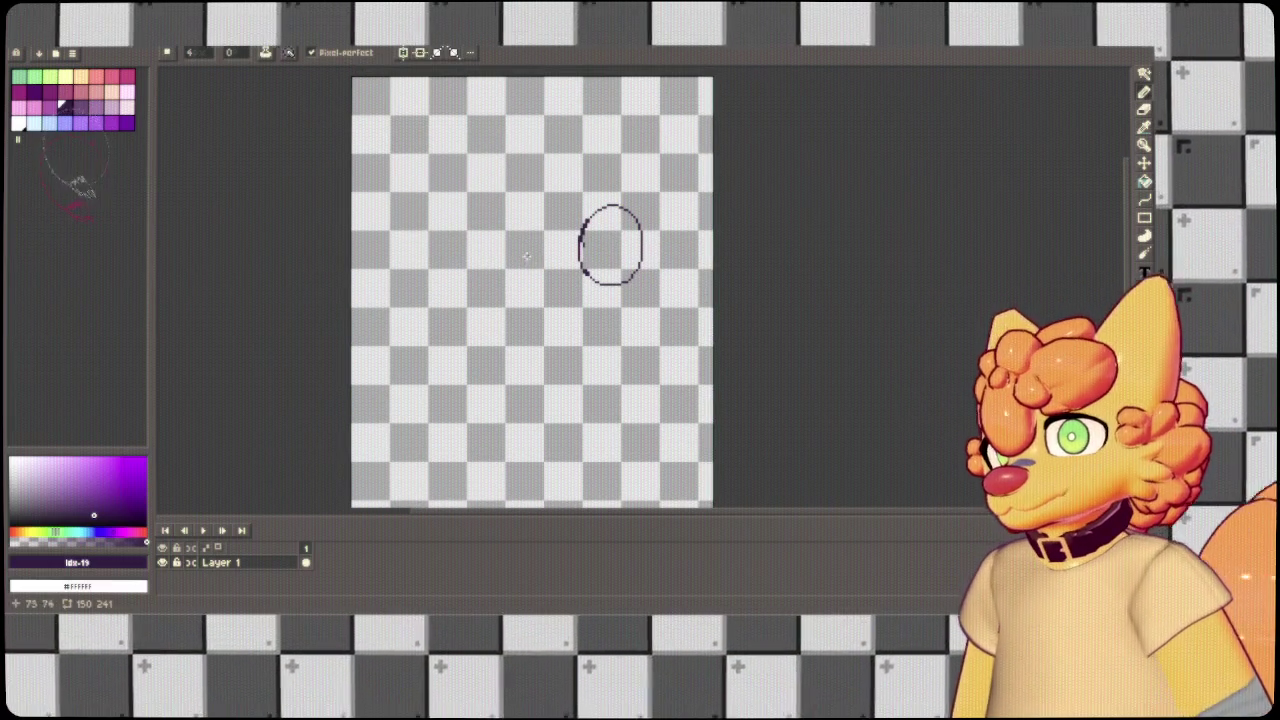
key(ctrl+z)
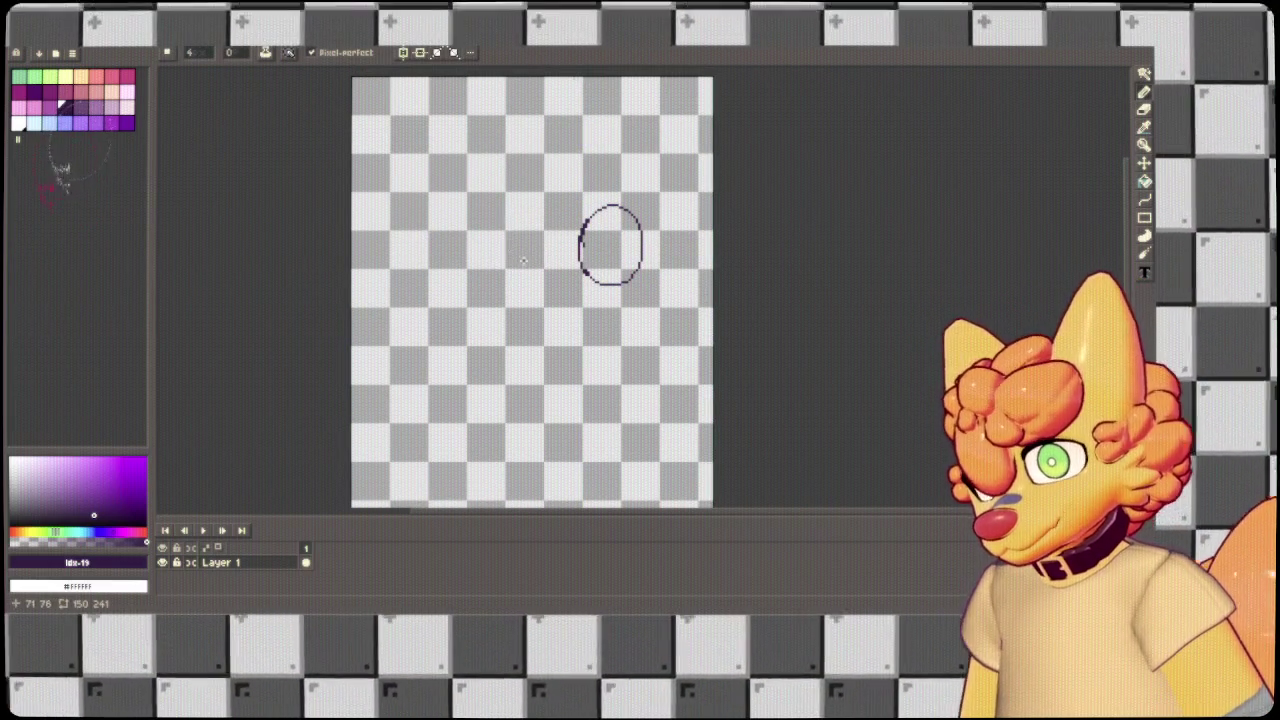
drag(528, 266, 522, 270)
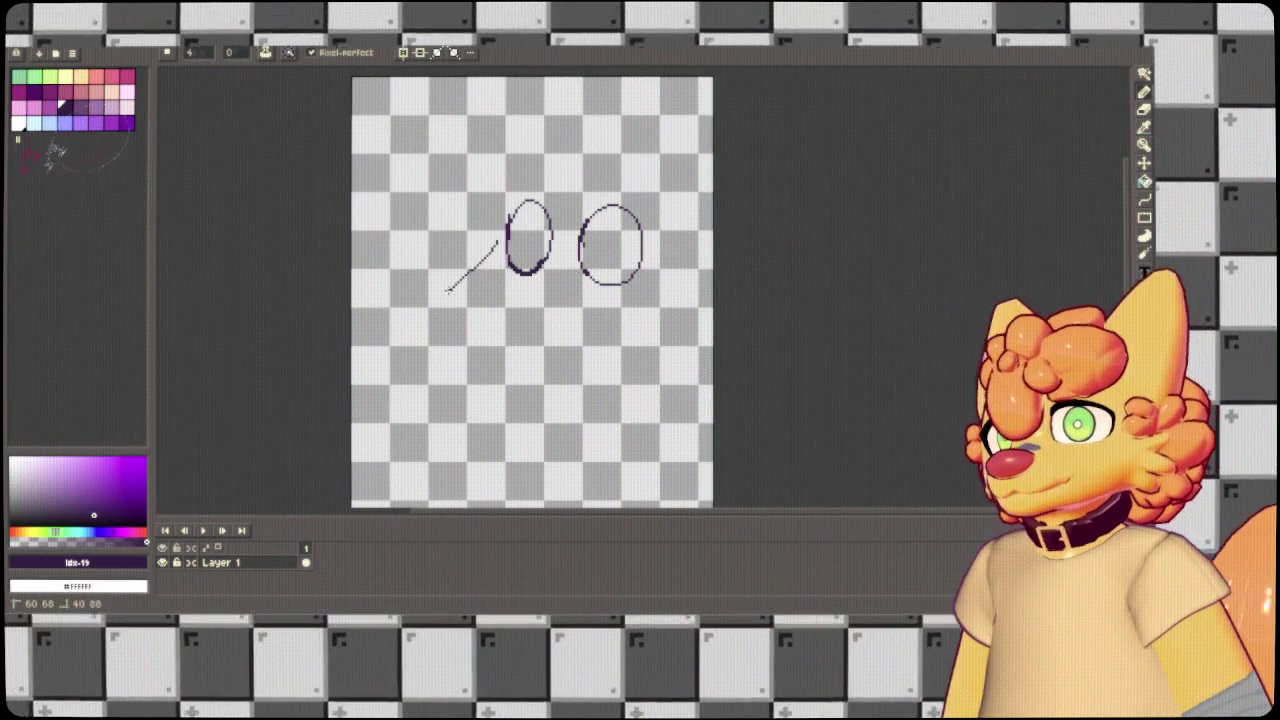
Remove the stray mouth-tip strokes and draw a curved snout line from nose to mouth.
key(ctrl+z)
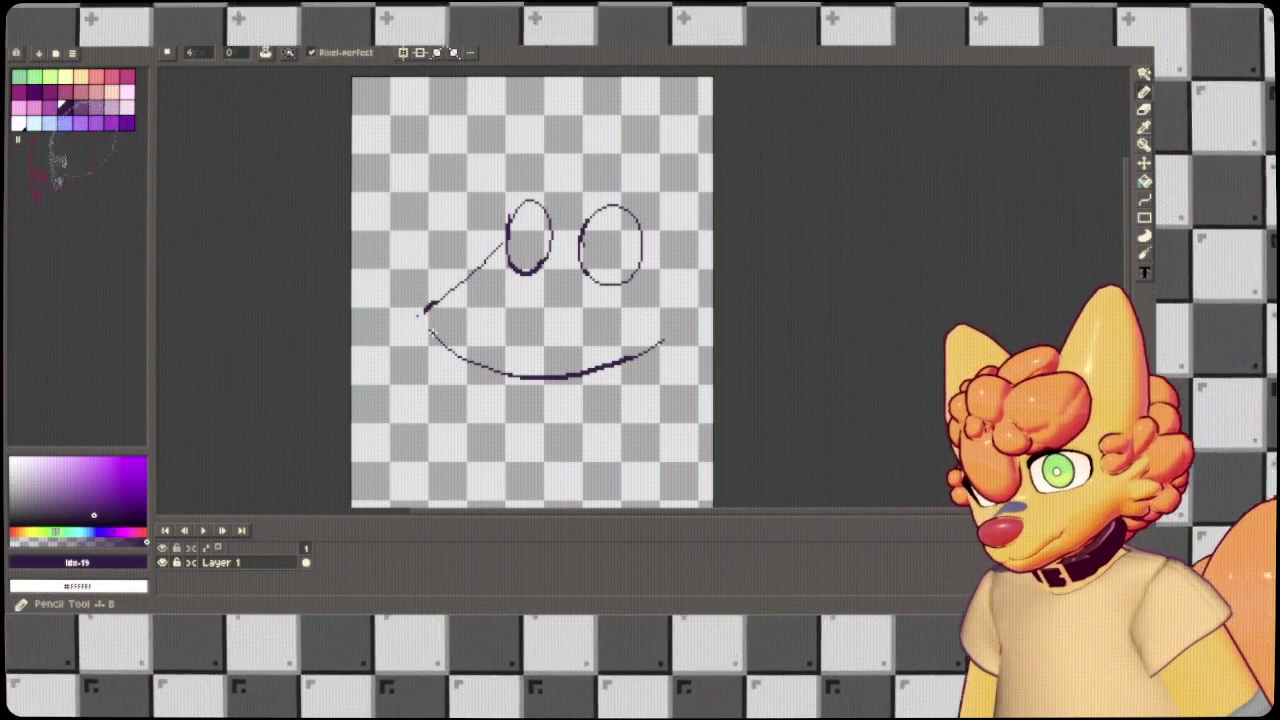
key(ctrl+z)
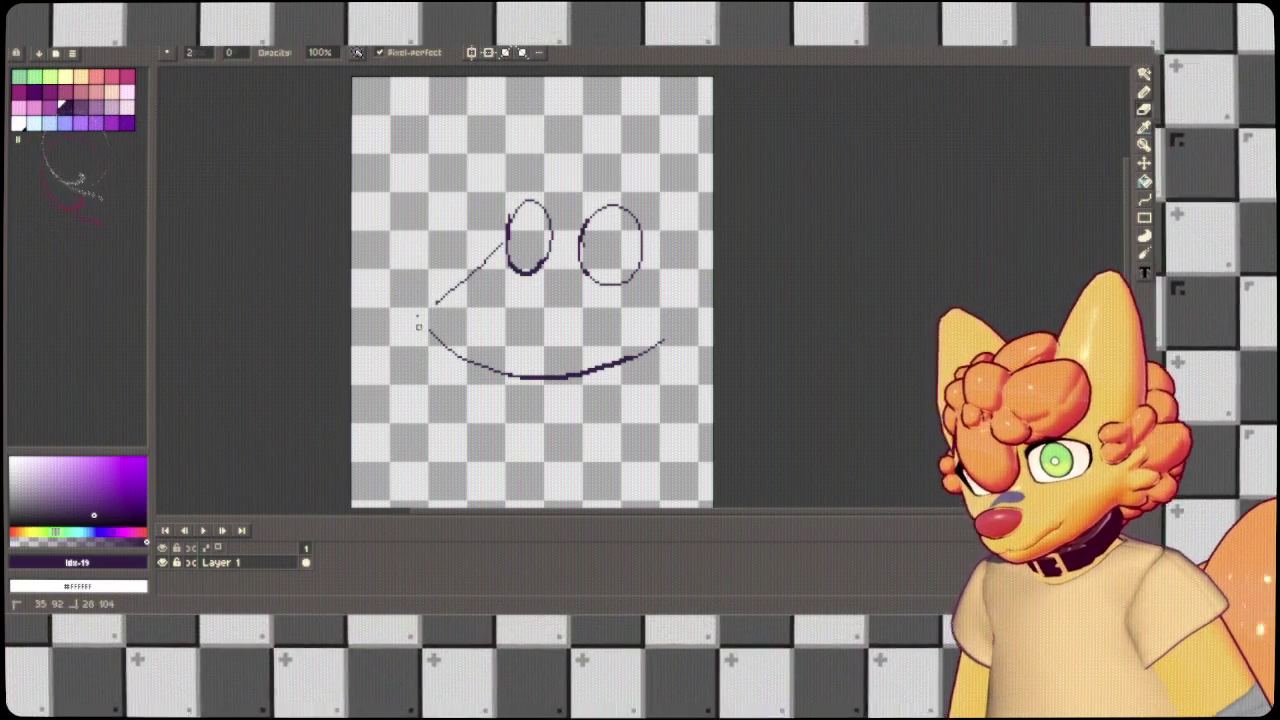
key(ctrl+z)
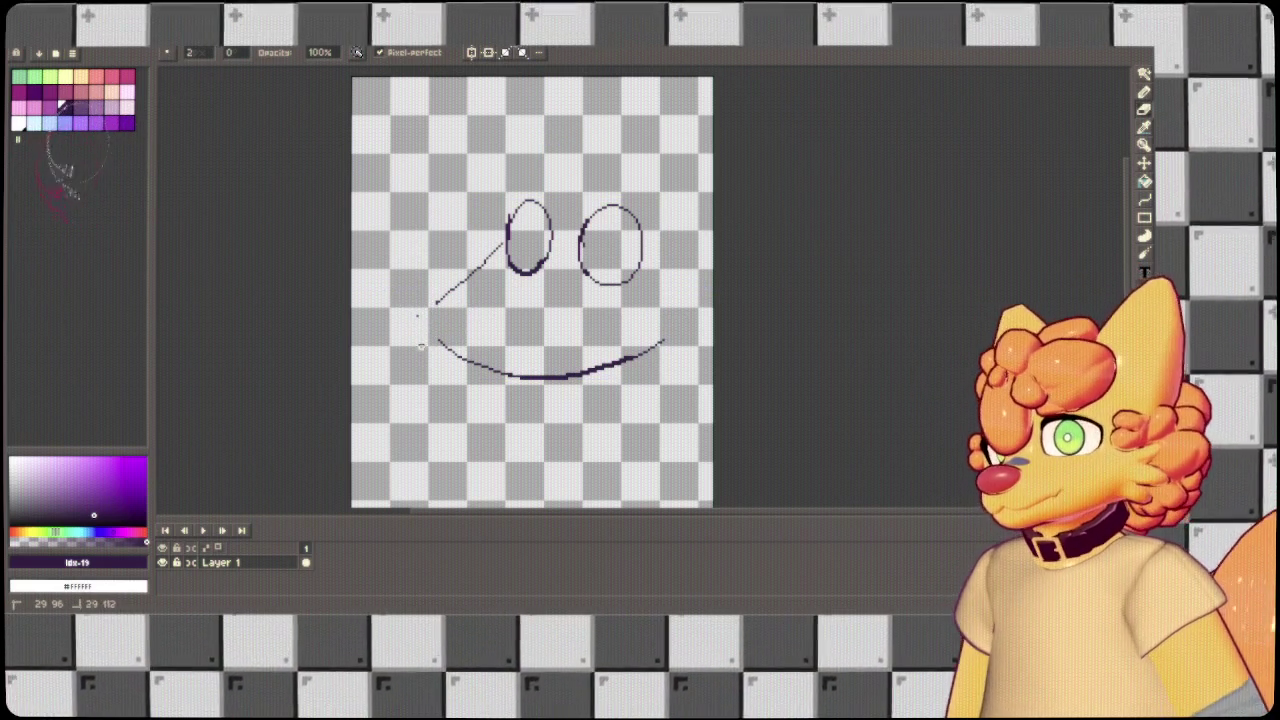
key(ctrl+z)
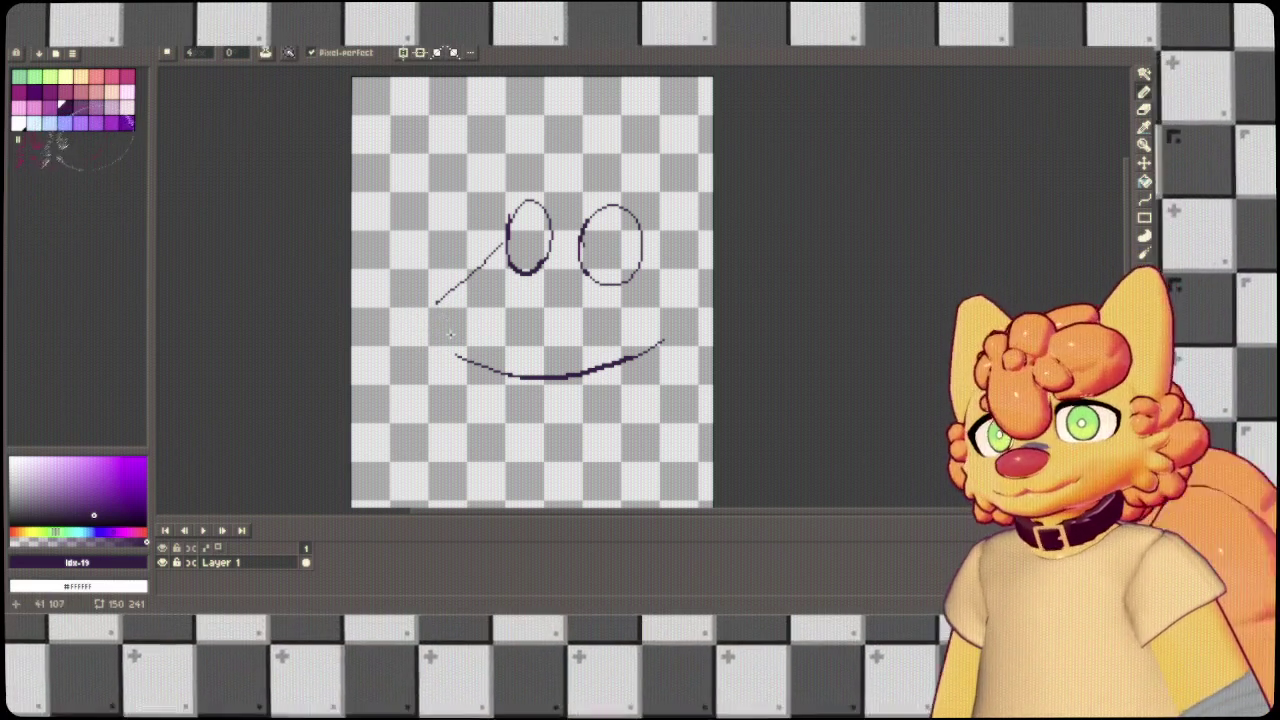
drag(436, 302, 462, 356)
key(ctrl+z)
drag(436, 302, 463, 362)
key(ctrl+z)
drag(436, 302, 463, 362)
key(ctrl+z)
drag(431, 304, 458, 358)
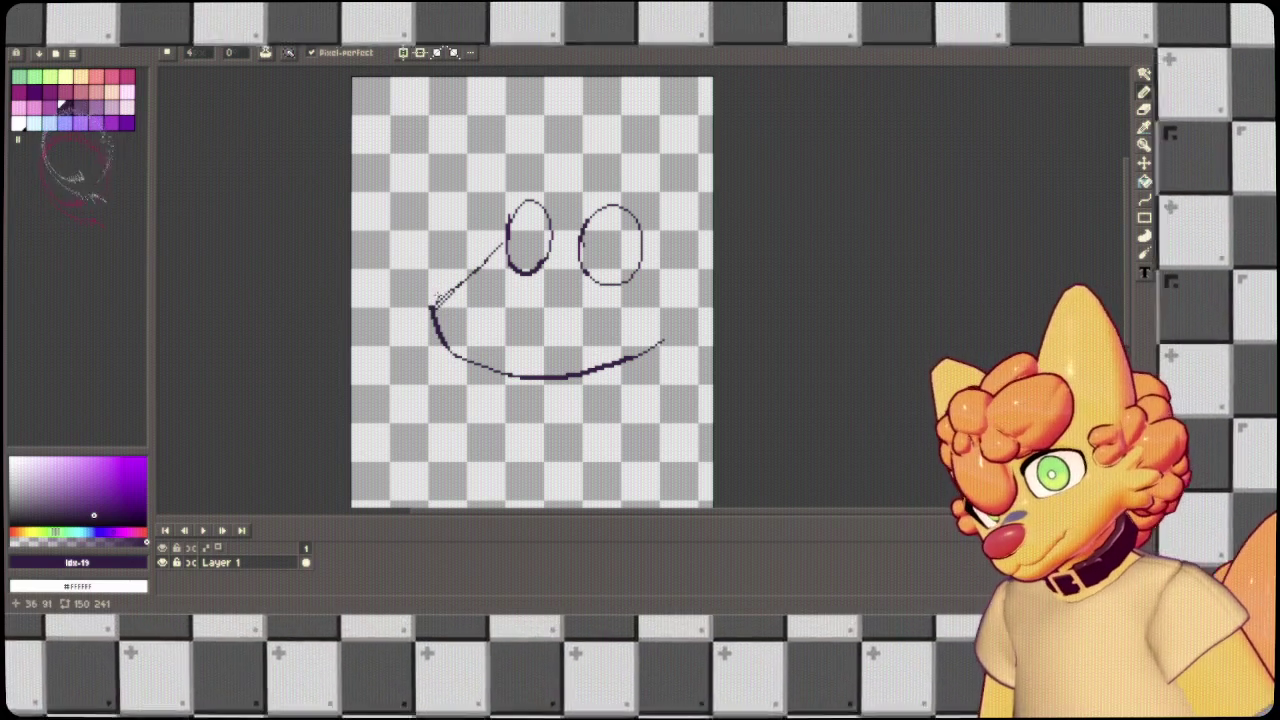
Add a small triangle at the mouth corner, an inner mouth stroke and a jagged tooth mark.
key(ctrl)
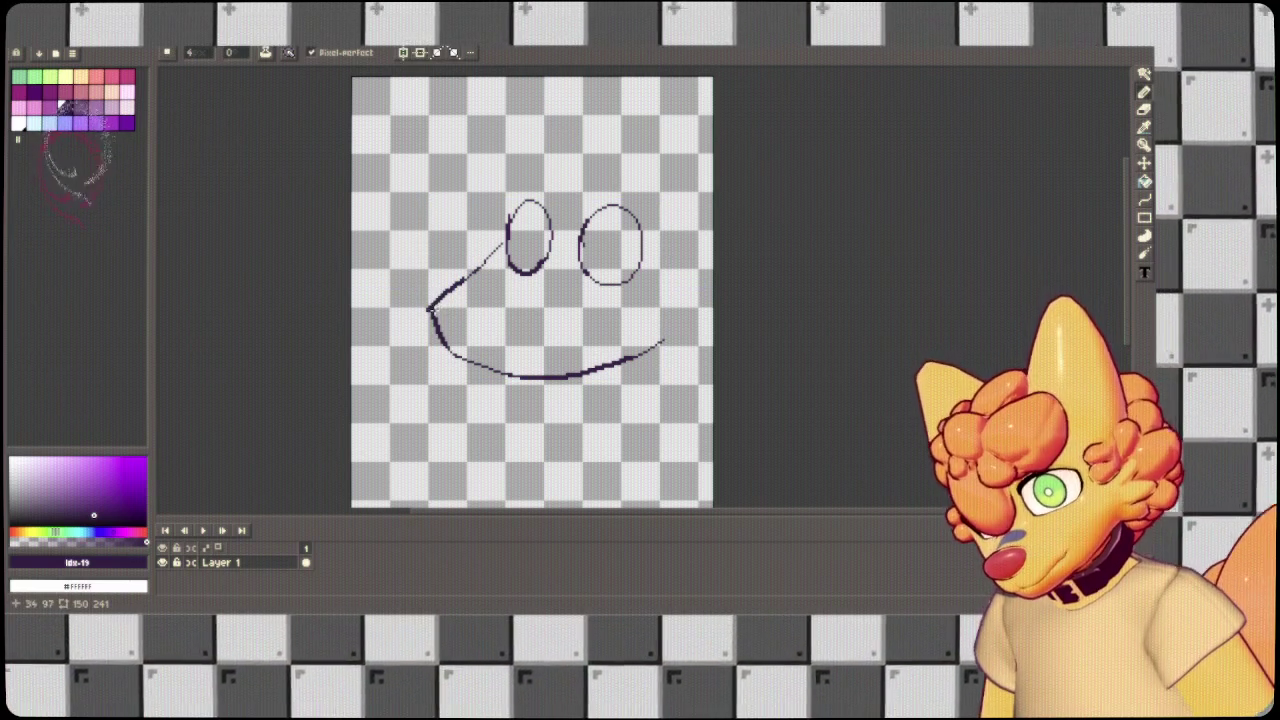
drag(431, 307, 472, 358)
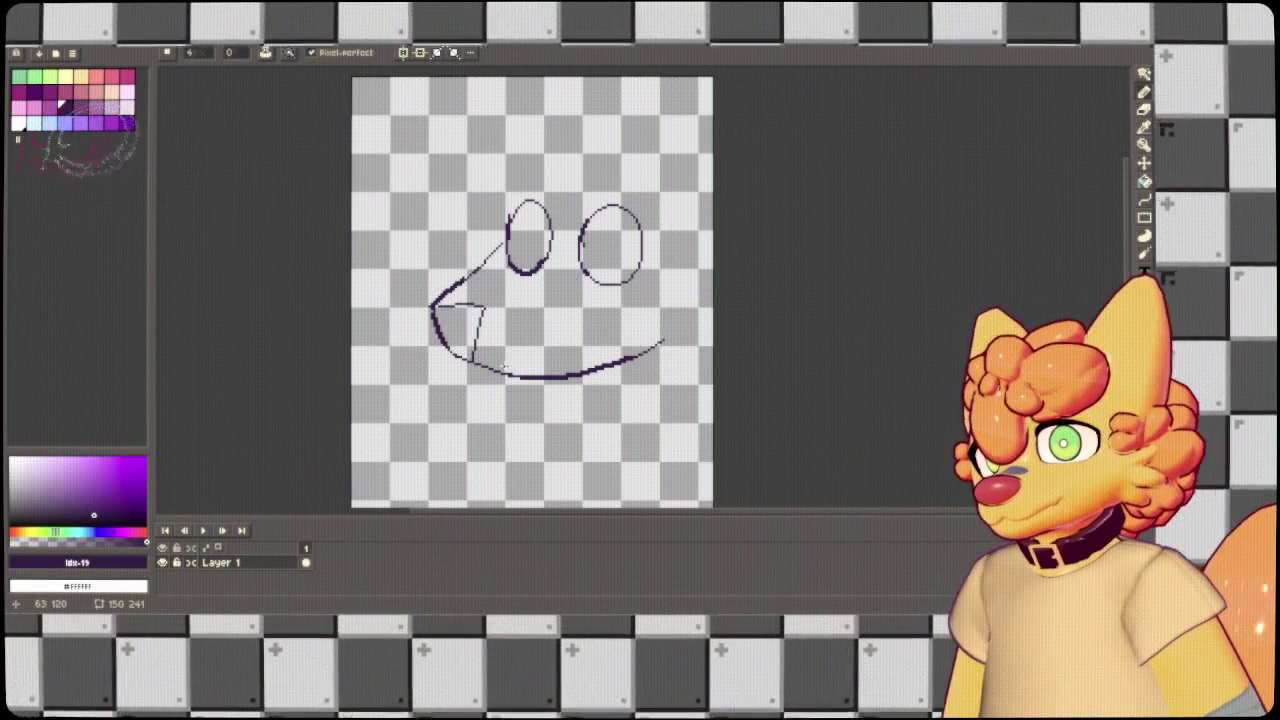
drag(624, 311, 496, 368)
drag(655, 297, 630, 330)
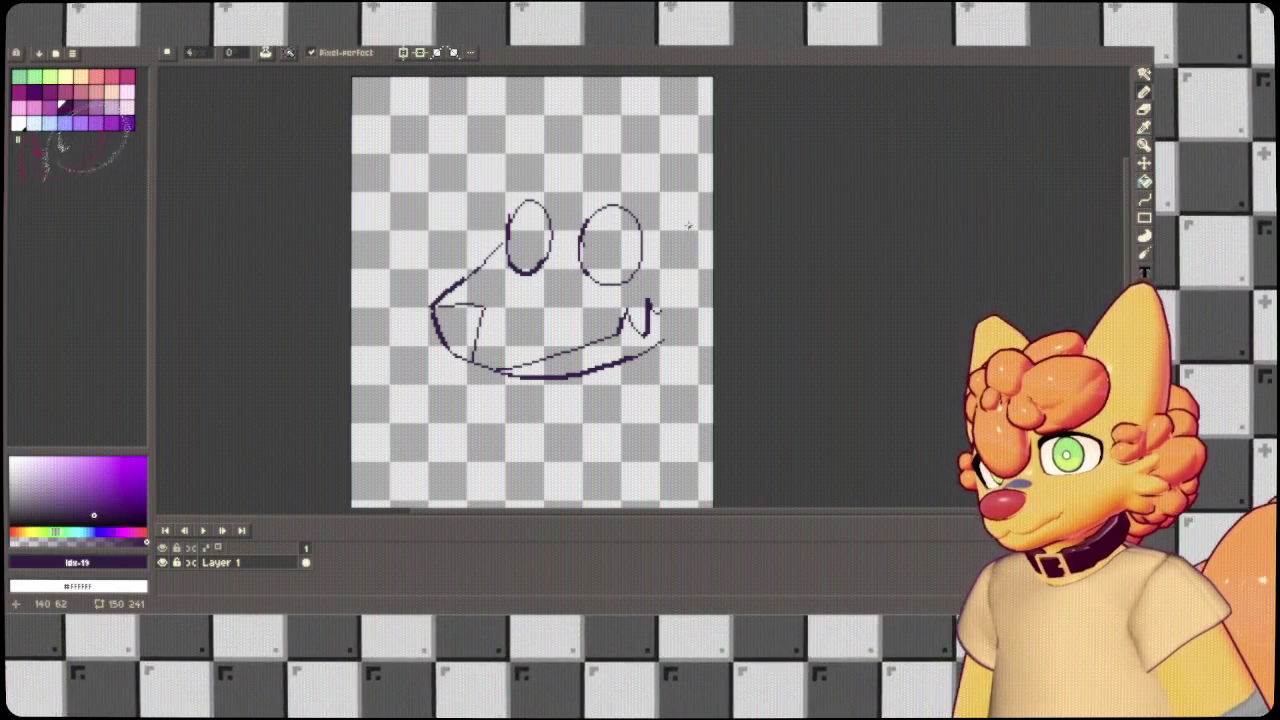
drag(689, 217, 645, 248)
drag(652, 310, 713, 345)
key(ctrl+z)
key(ctrl+z)
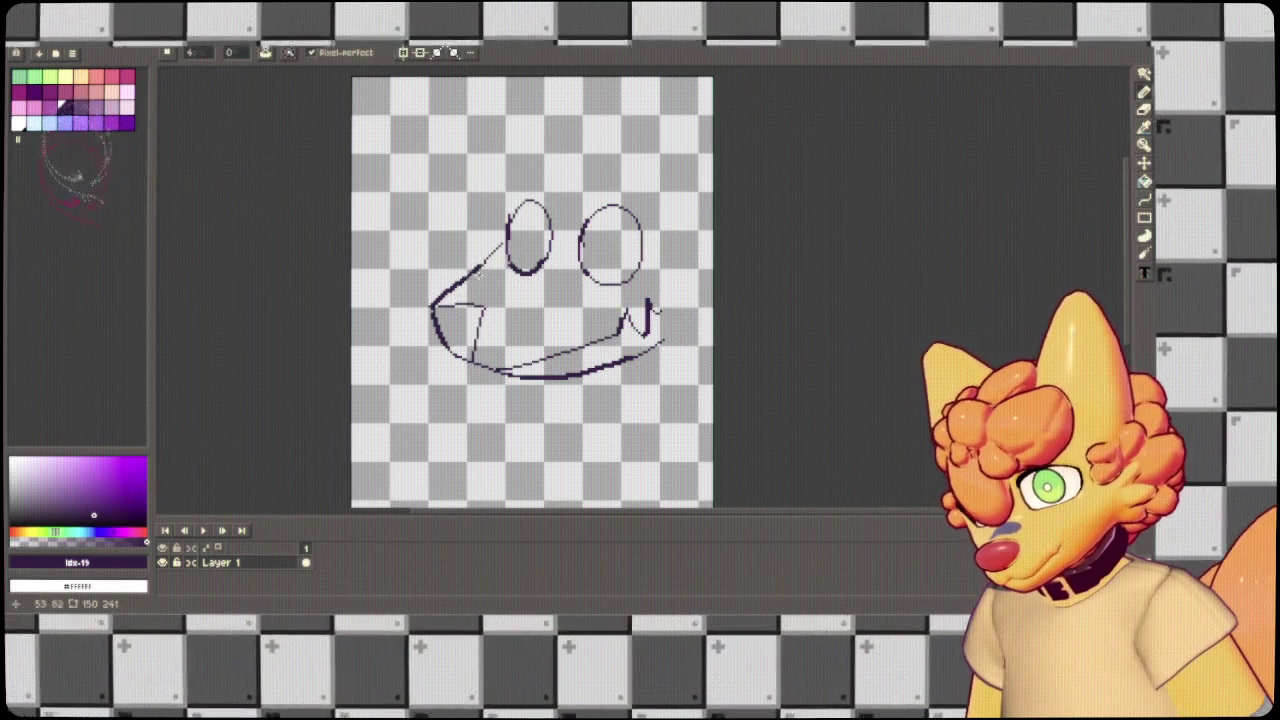
Select the whole face drawing and move it up and to the left.
click(1144, 76)
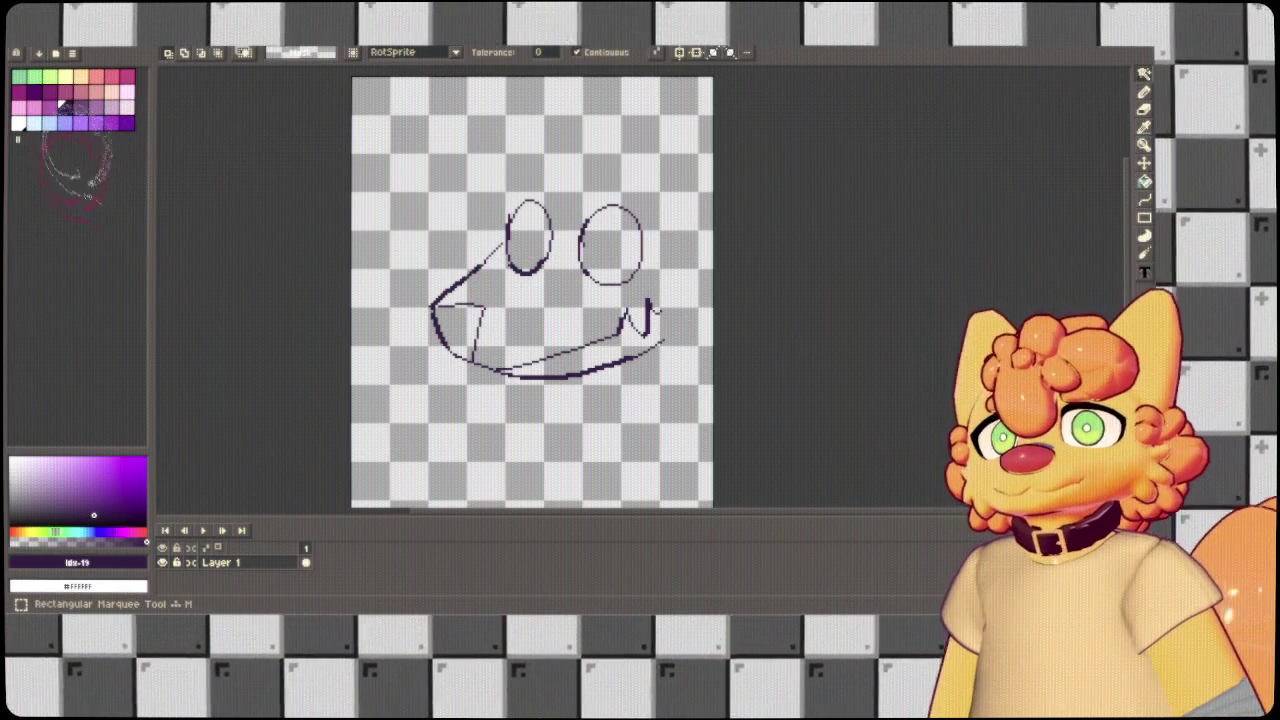
drag(738, 227, 412, 505)
mouse_move(679, 313)
mouse_down()
mouse_move(641, 245)
mouse_move(641, 315)
mouse_up()
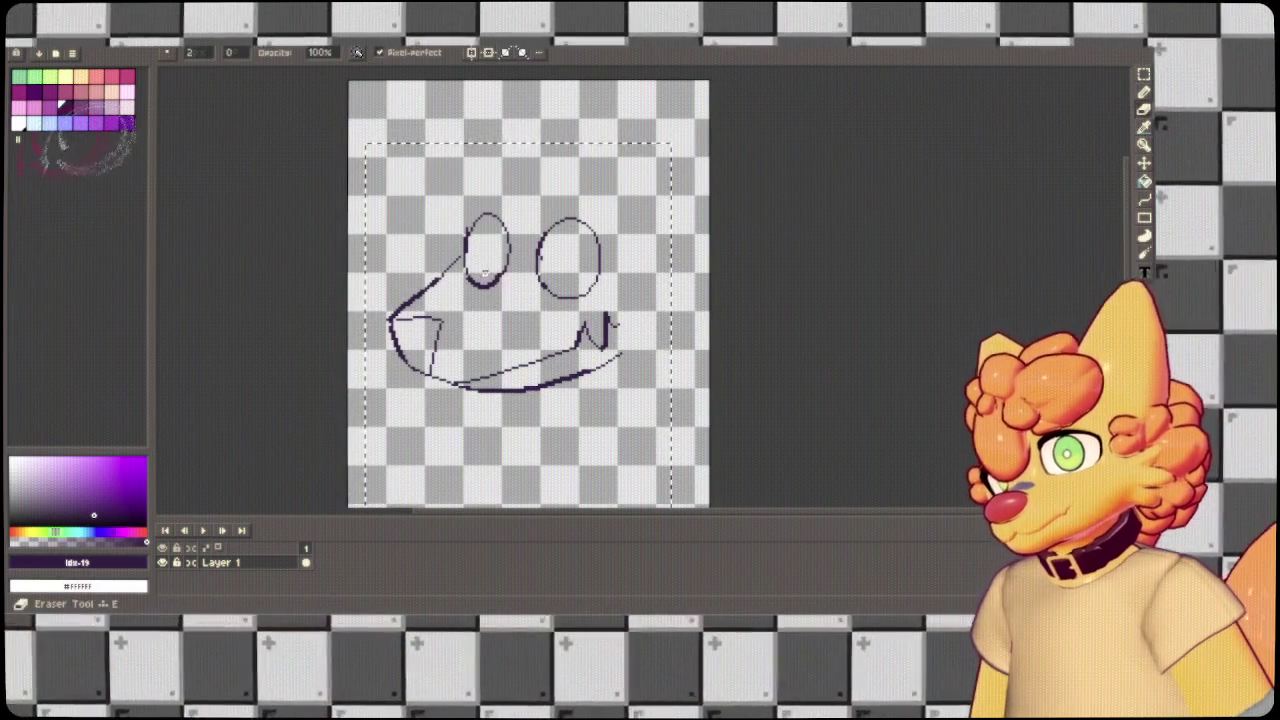
key(b)
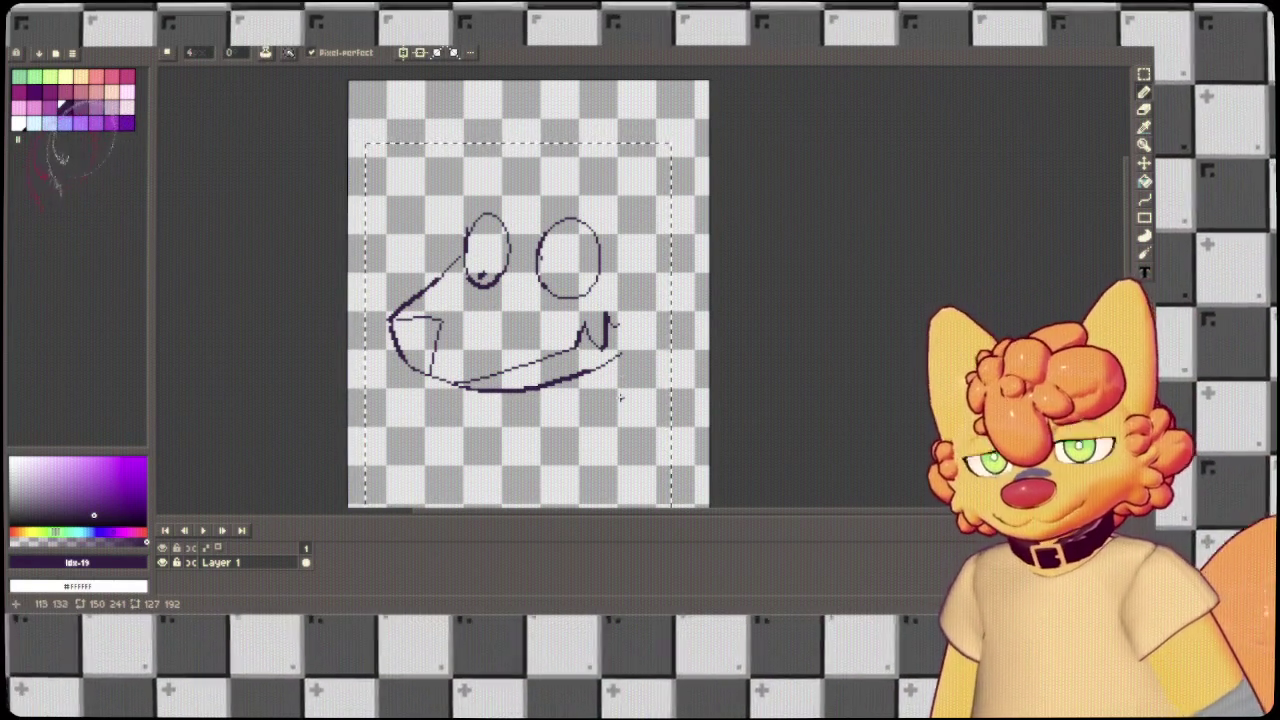
Add pupil dots in both eyes and clear the selection.
drag(483, 276, 480, 272)
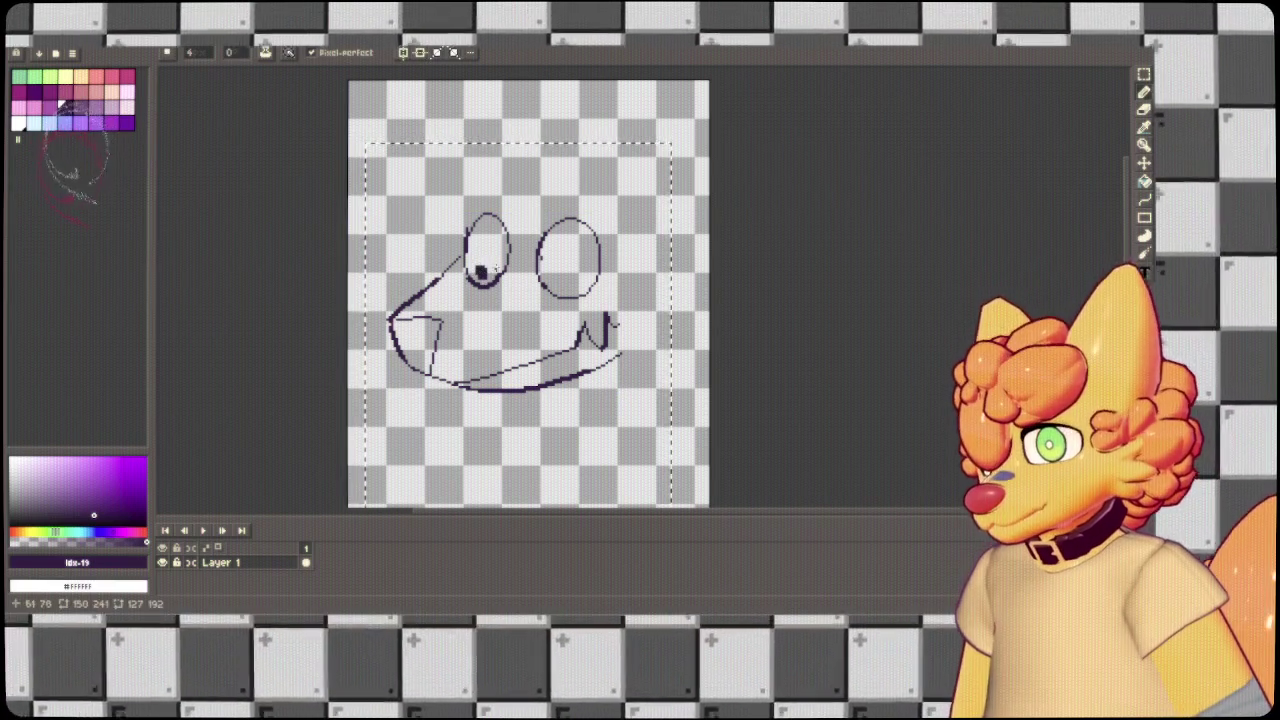
drag(563, 285, 562, 283)
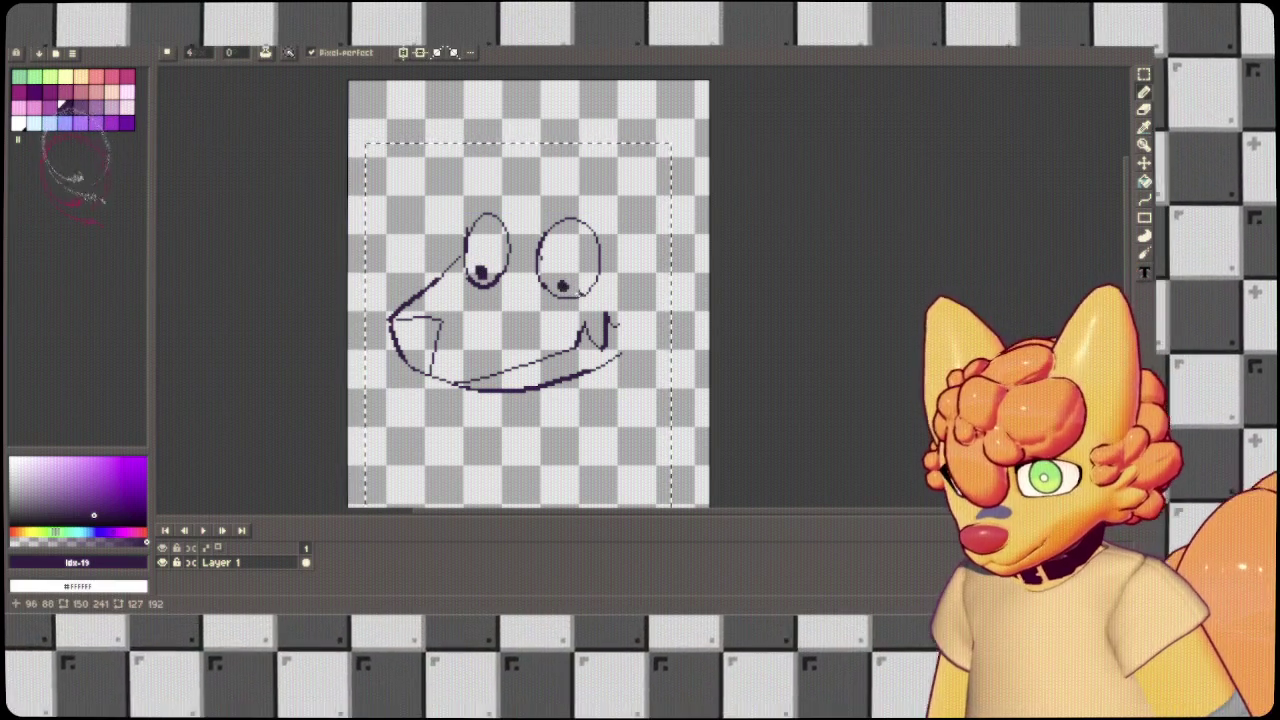
key(ctrl+d)
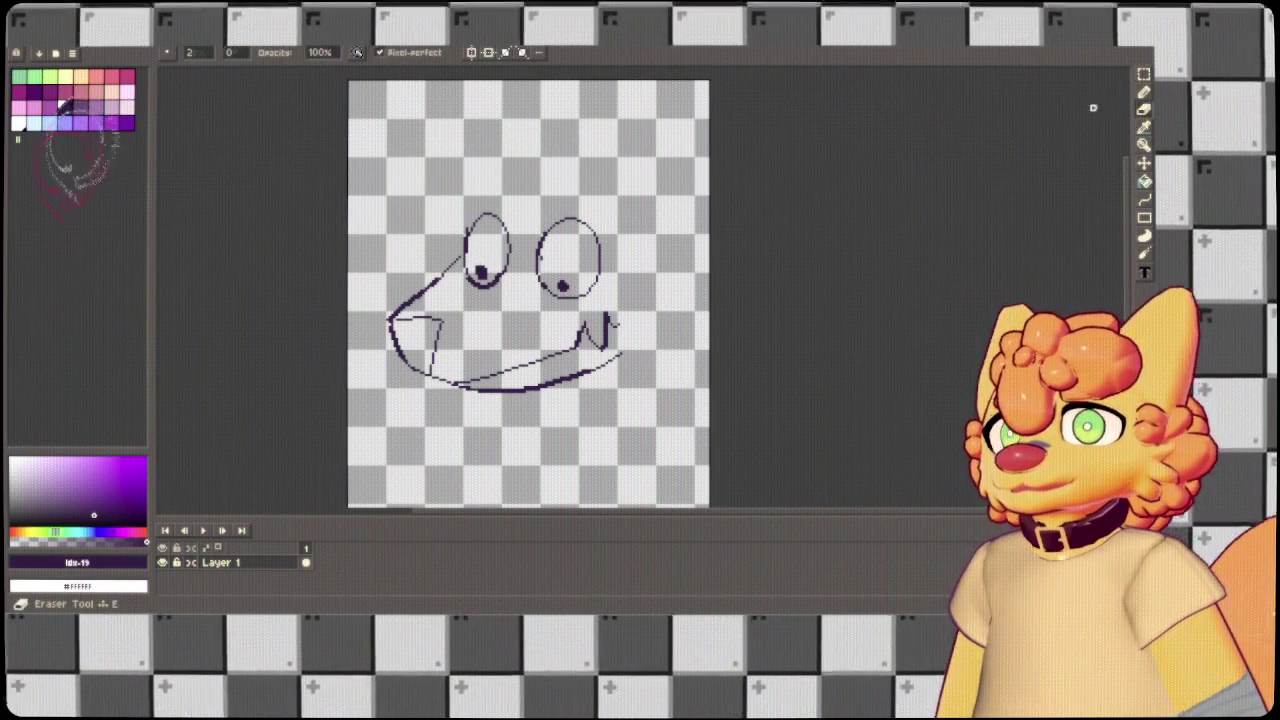
Try cheek, ear and under-eye curves, undoing the failed strokes.
mouse_move(643, 224)
mouse_down()
mouse_move(630, 292)
mouse_move(662, 355)
mouse_up()
drag(662, 183, 664, 364)
key(ctrl+z)
key(ctrl+z)
key(ctrl+z)
key(ctrl+d)
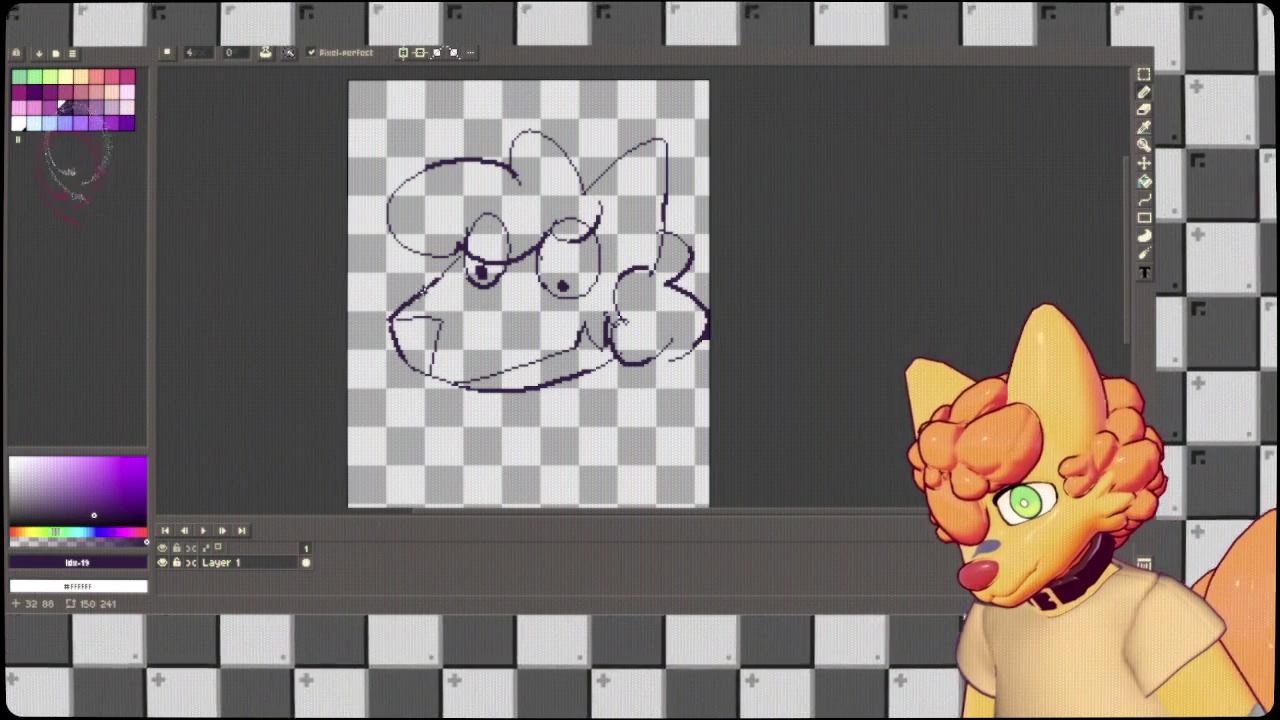
mouse_move(432, 282)
mouse_down()
mouse_move(484, 302)
mouse_move(447, 302)
mouse_up()
key(ctrl+z)
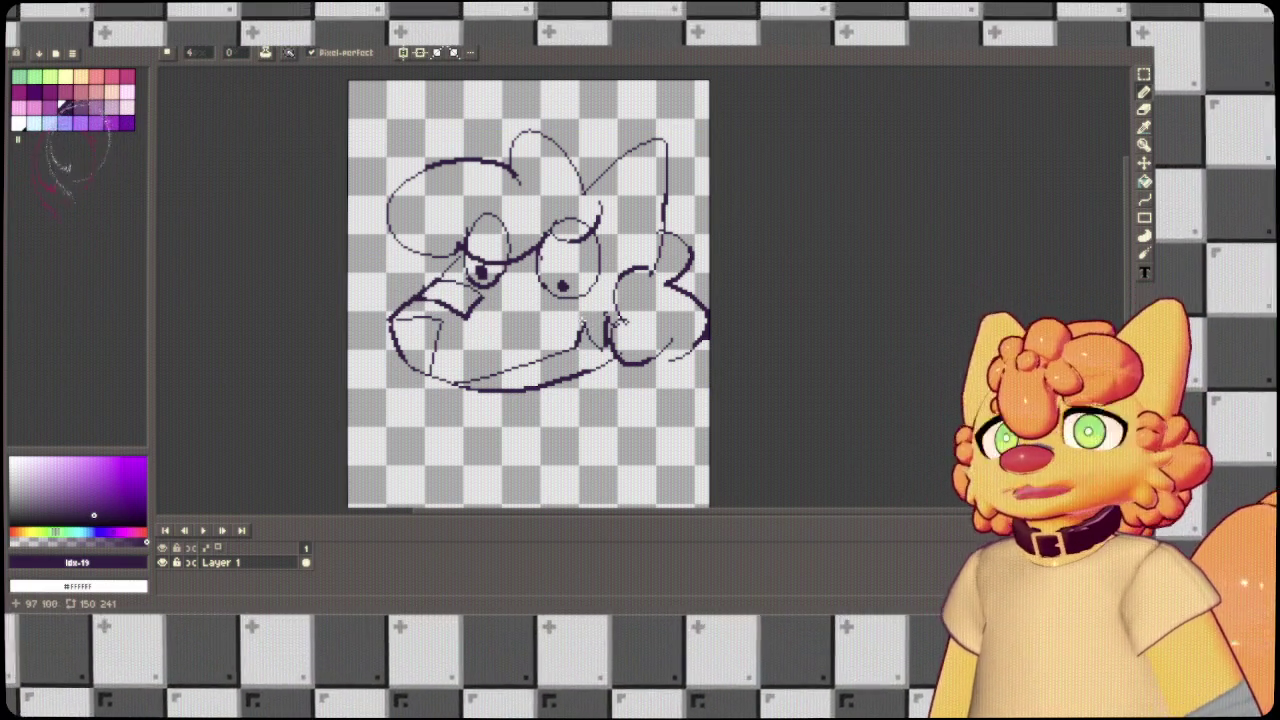
Draw a small stroke inside the pointed ear.
mouse_move(618, 465)
mouse_down()
mouse_move(654, 229)
mouse_move(673, 425)
mouse_up()
key(b)
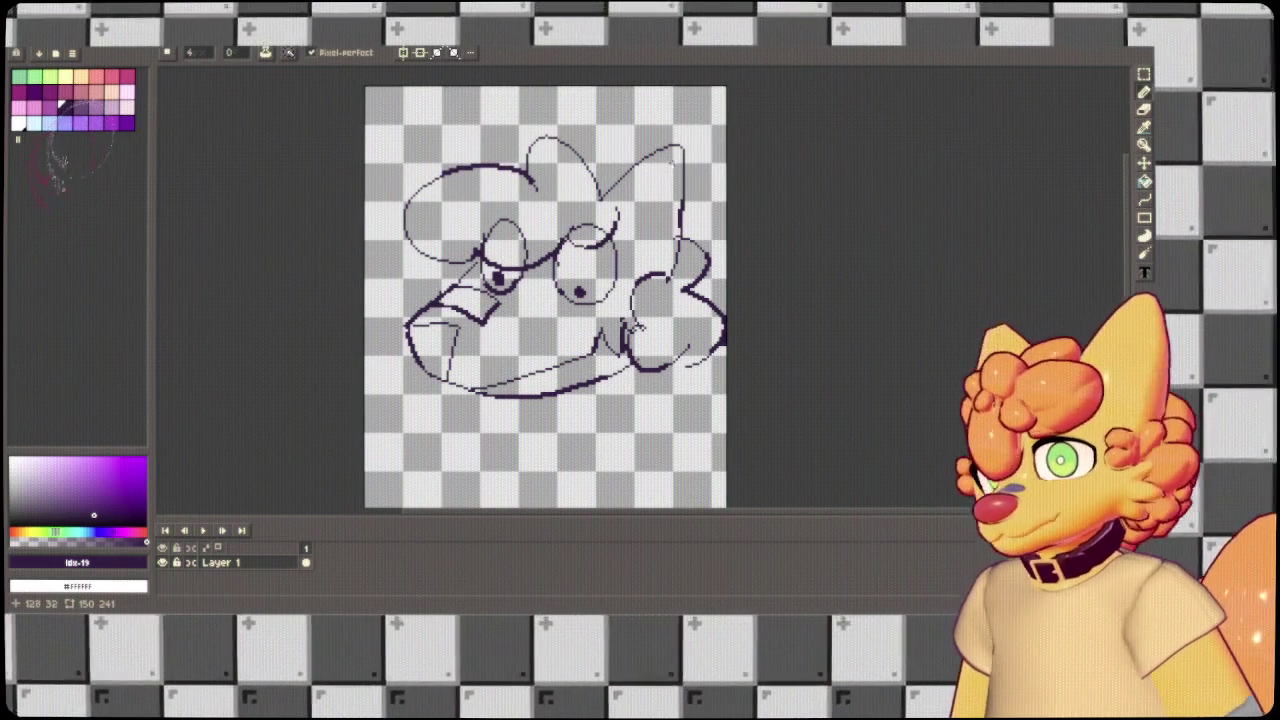
key(v)
key(b)
drag(650, 268, 668, 178)
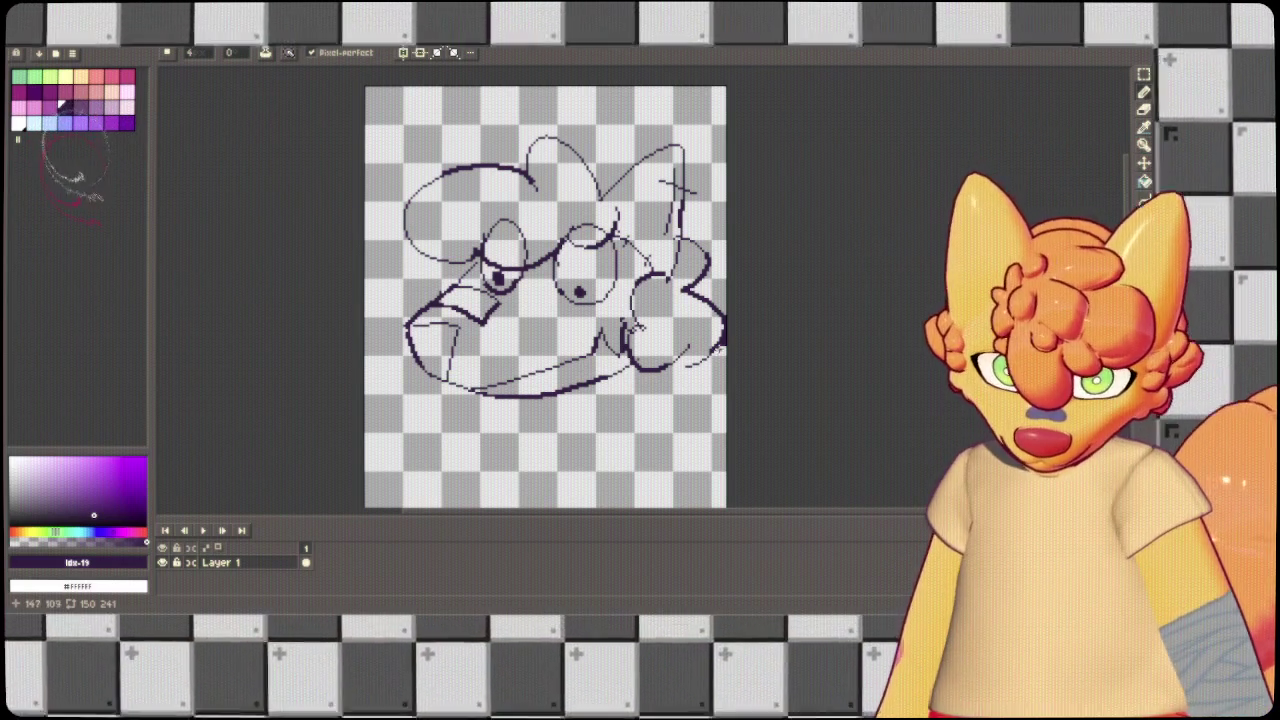
Trace the neck line below the chin and the right side of the body.
drag(749, 331, 764, 232)
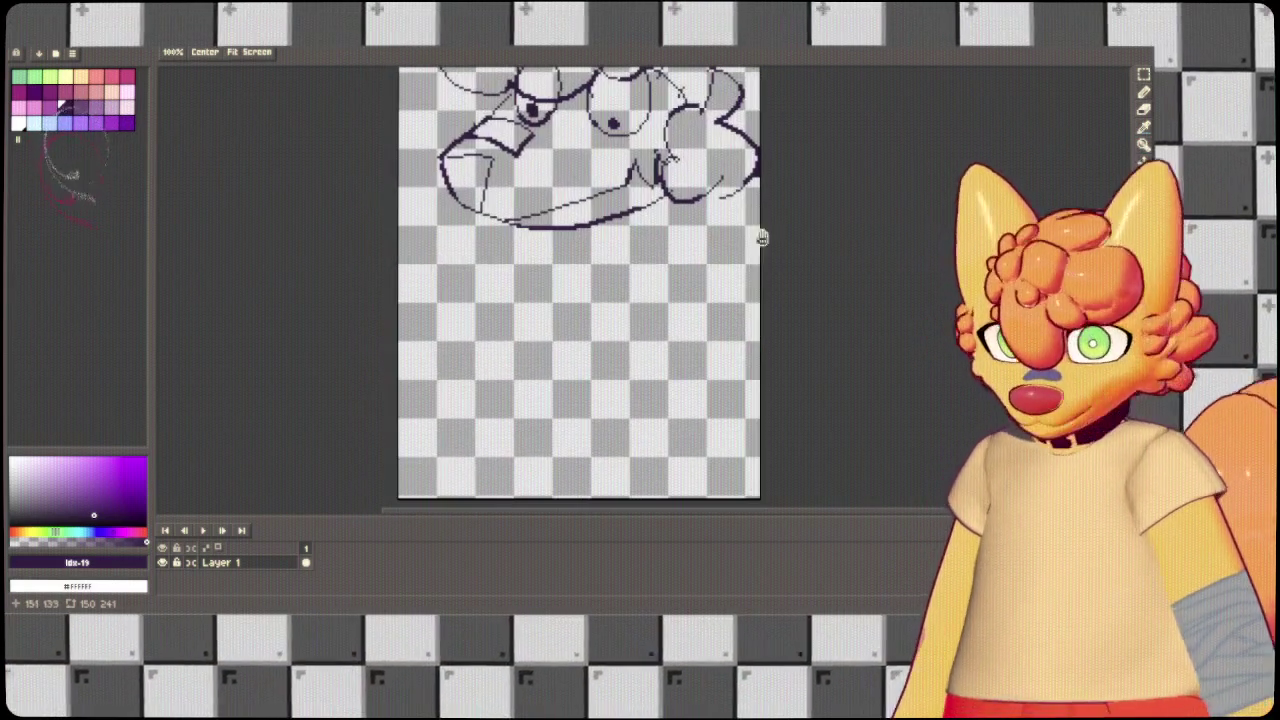
key(b)
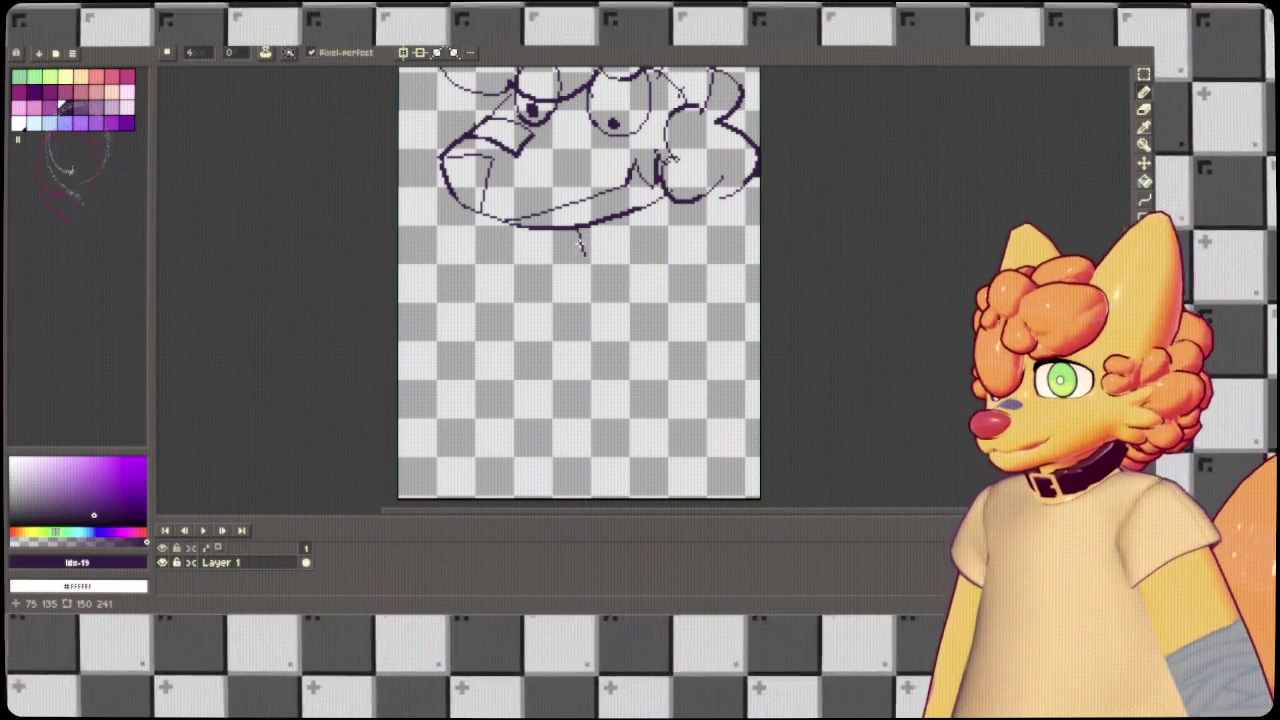
drag(566, 256, 524, 424)
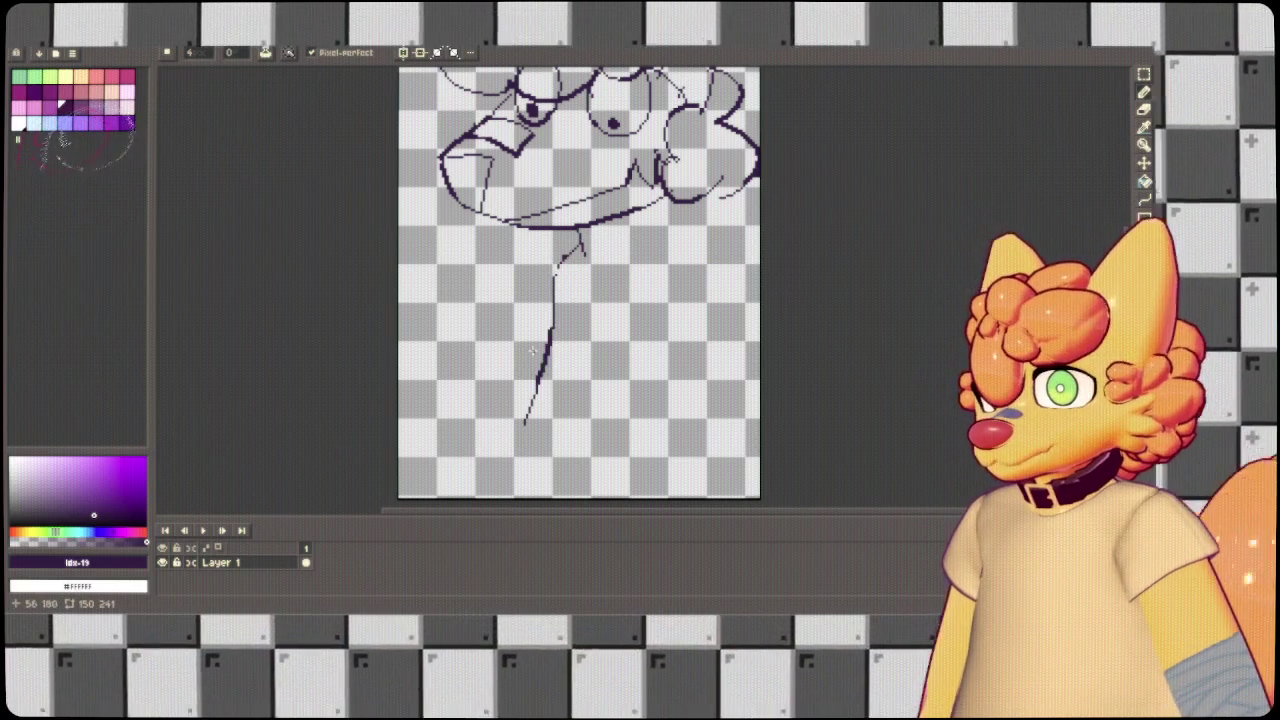
mouse_move(584, 290)
mouse_down()
mouse_move(608, 347)
mouse_move(604, 431)
mouse_up()
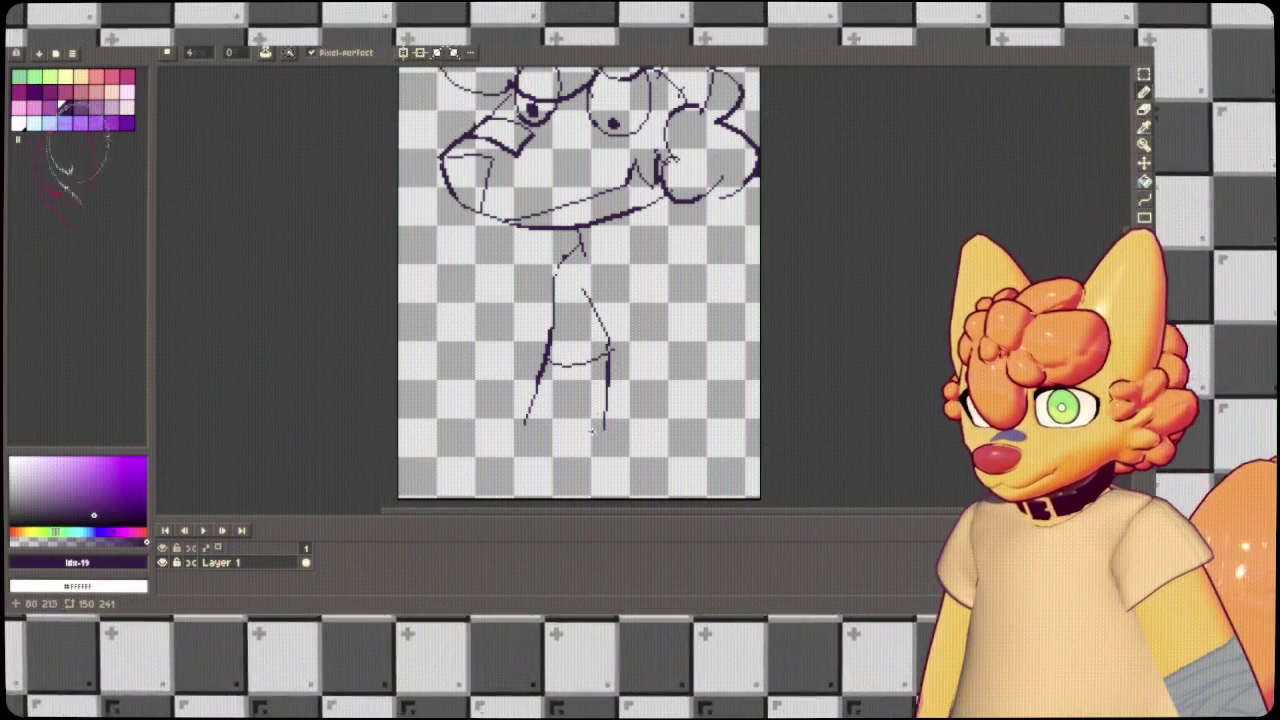
drag(592, 375, 735, 322)
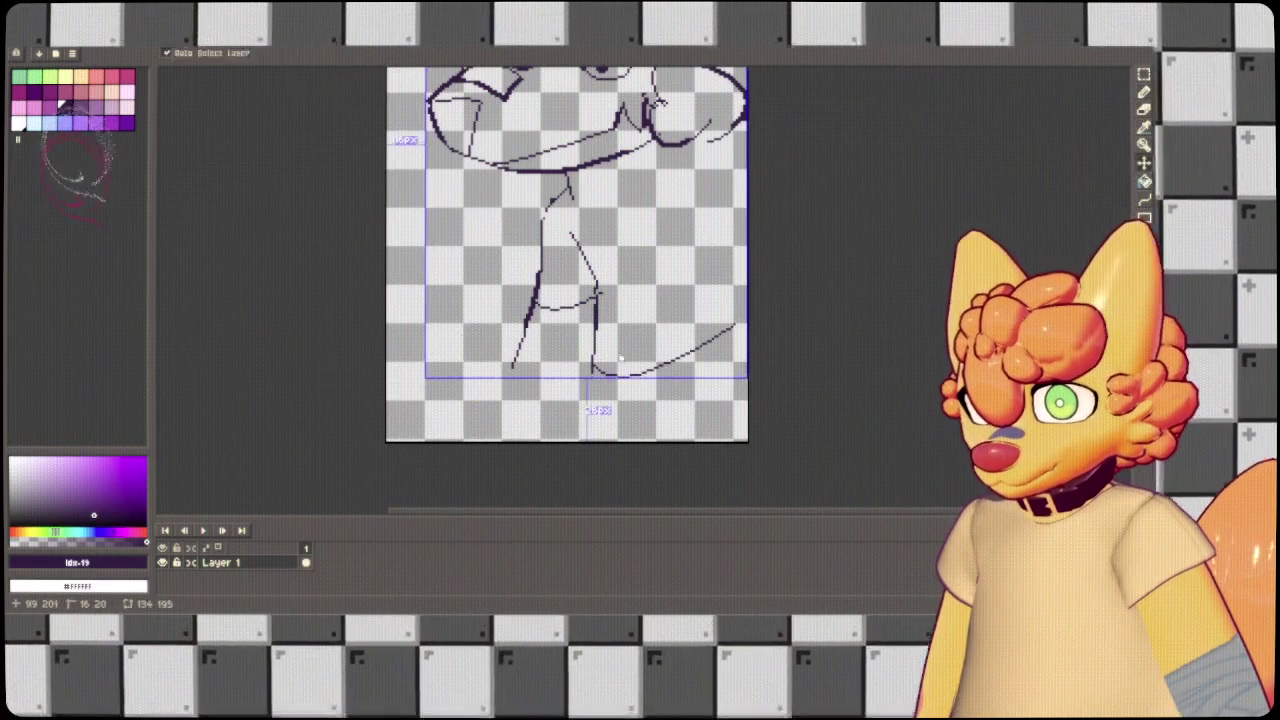
drag(703, 210, 746, 343)
mouse_move(706, 262)
mouse_down()
mouse_move(699, 225)
mouse_move(715, 235)
mouse_up()
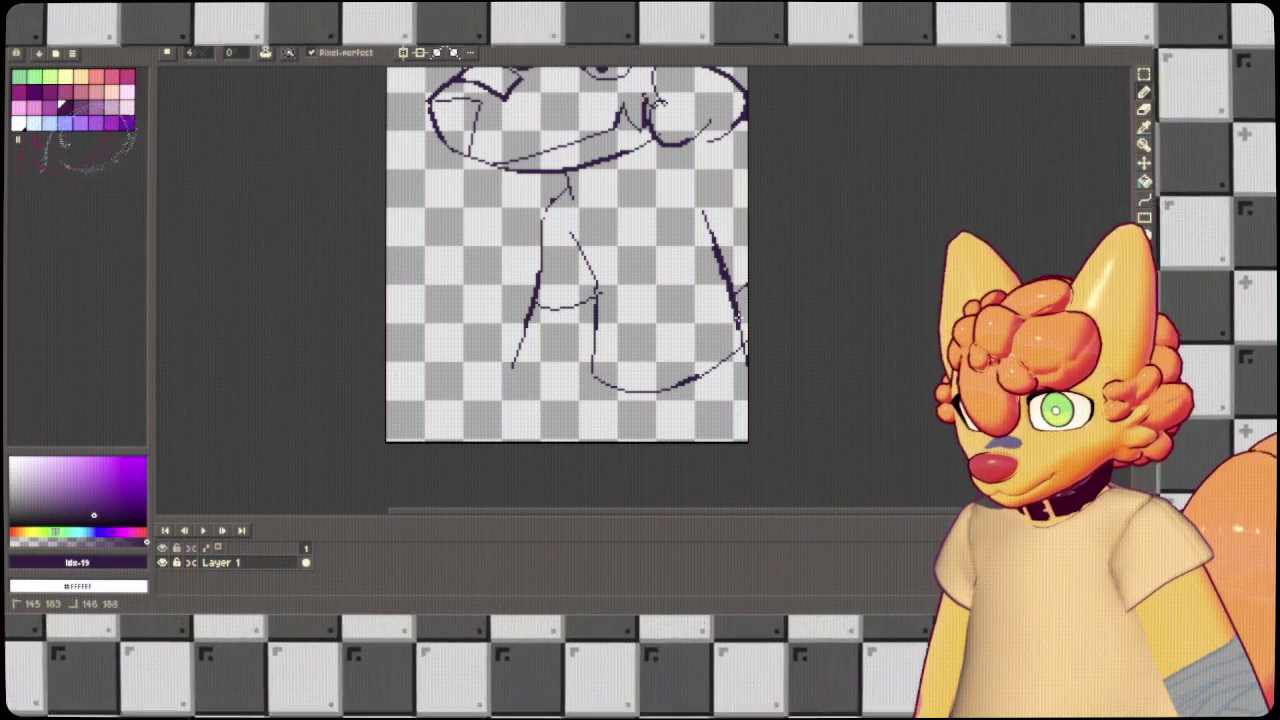
key(ctrl+z)
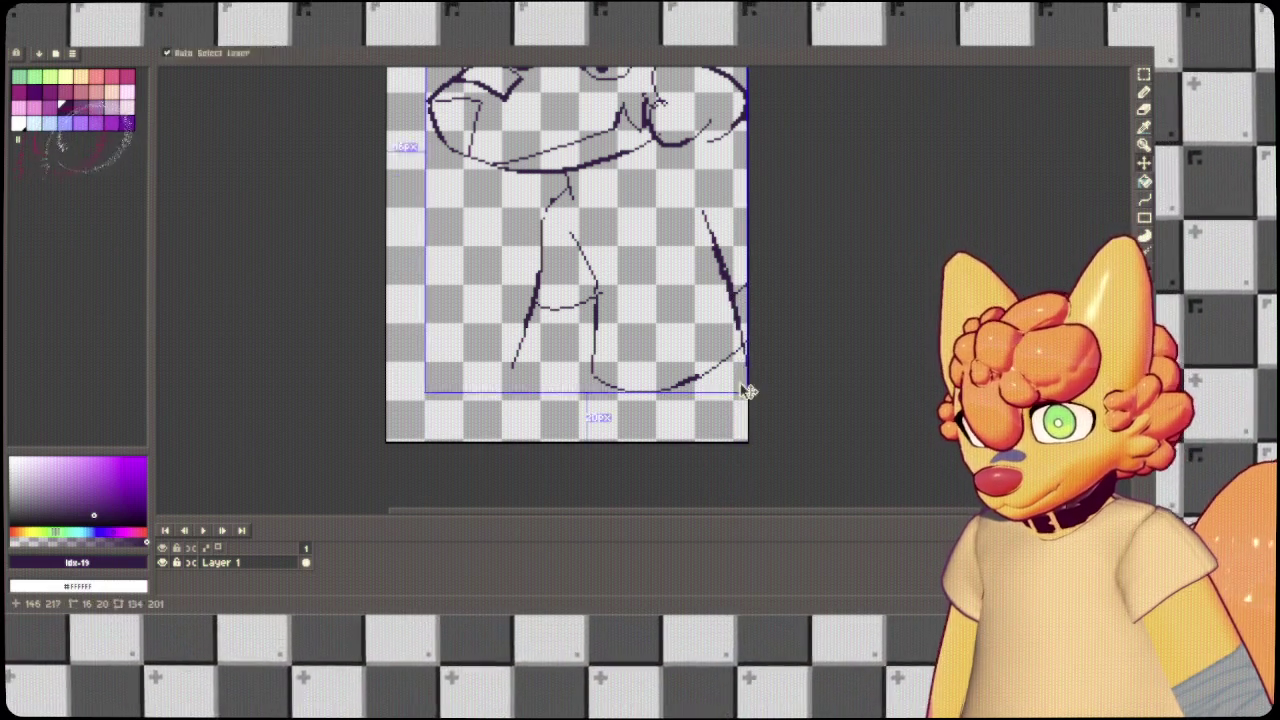
Draw a vertical torso line down to the canvas bottom edge.
scroll(742, 372, up, 1)
scroll(700, 300, up, 2)
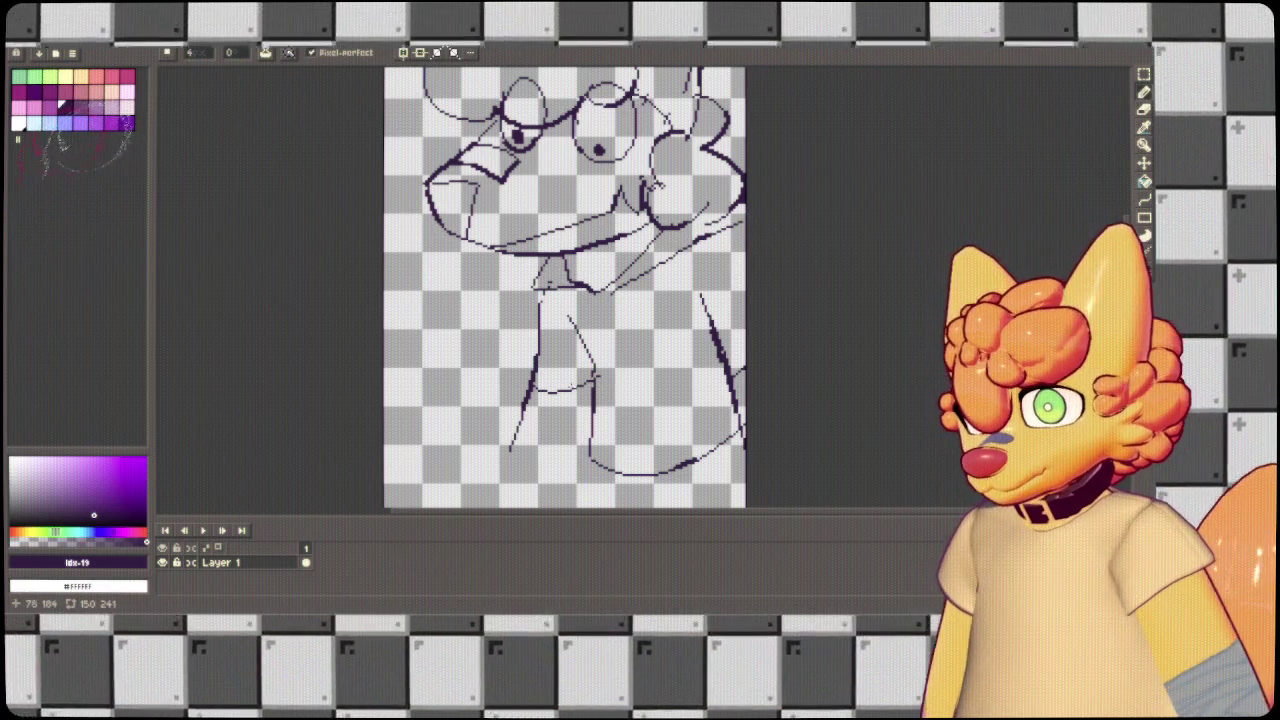
scroll(565, 290, down, 3)
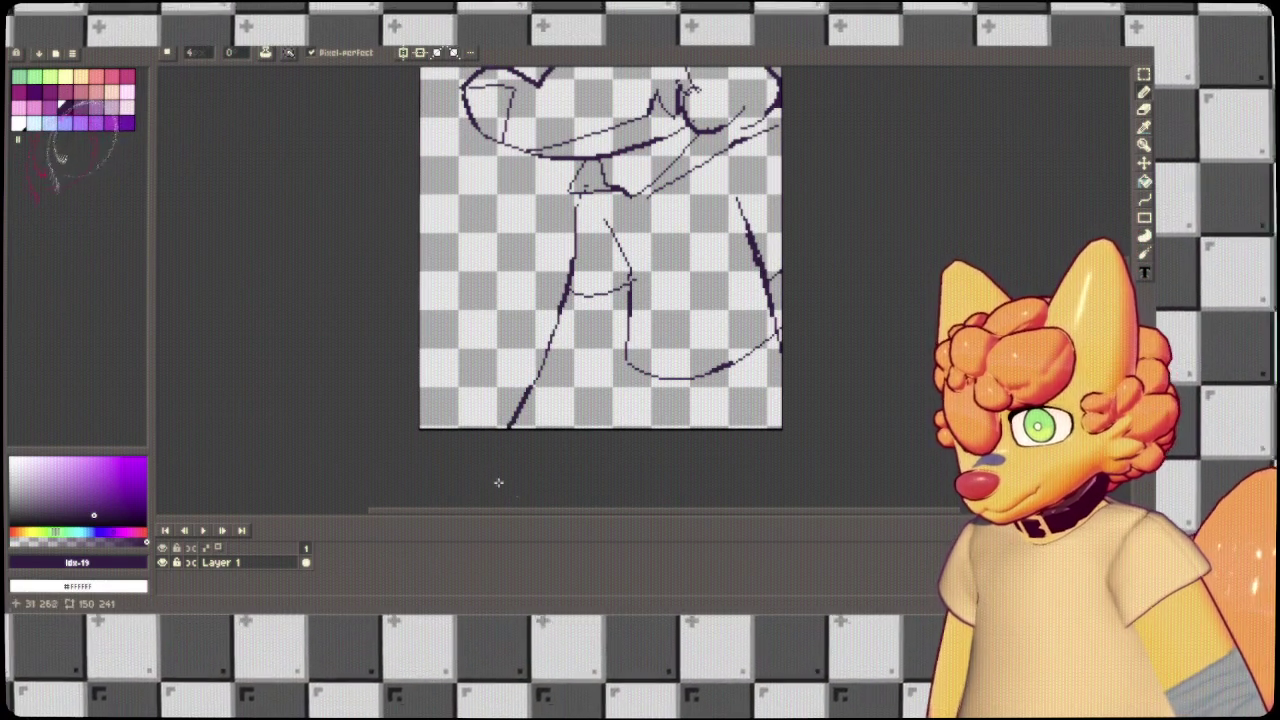
drag(622, 366, 605, 443)
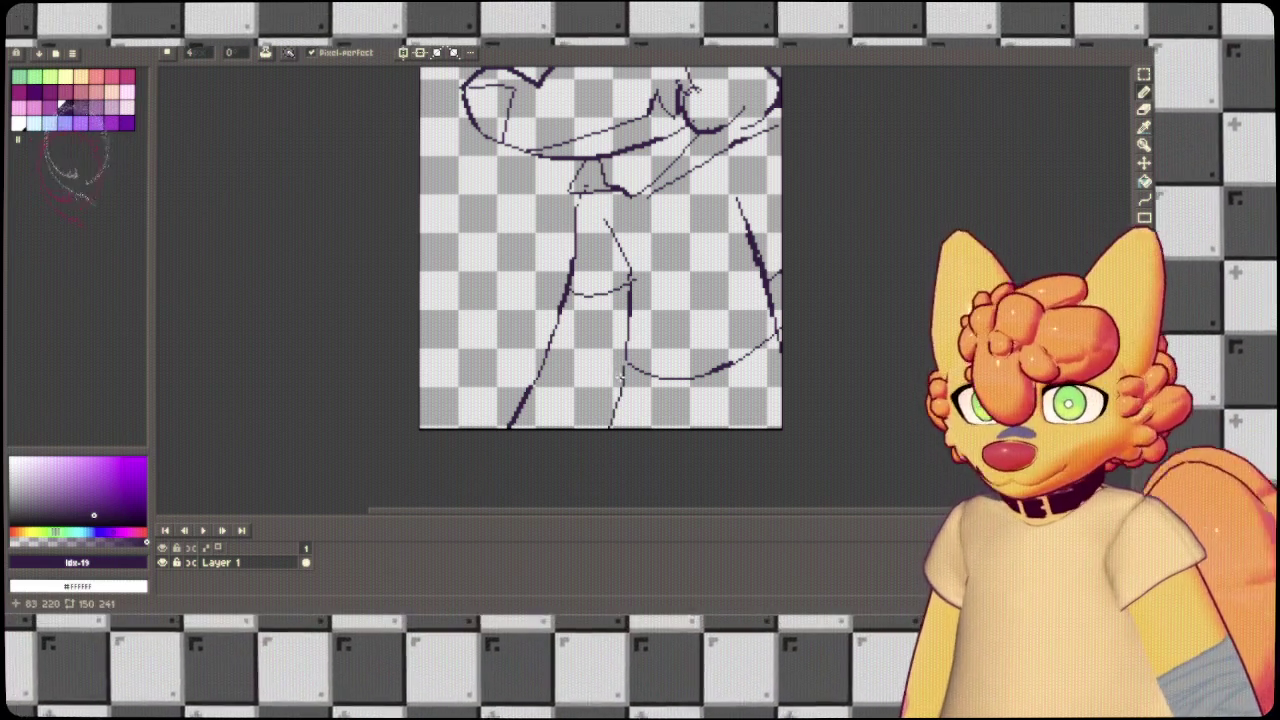
key(ctrl+z)
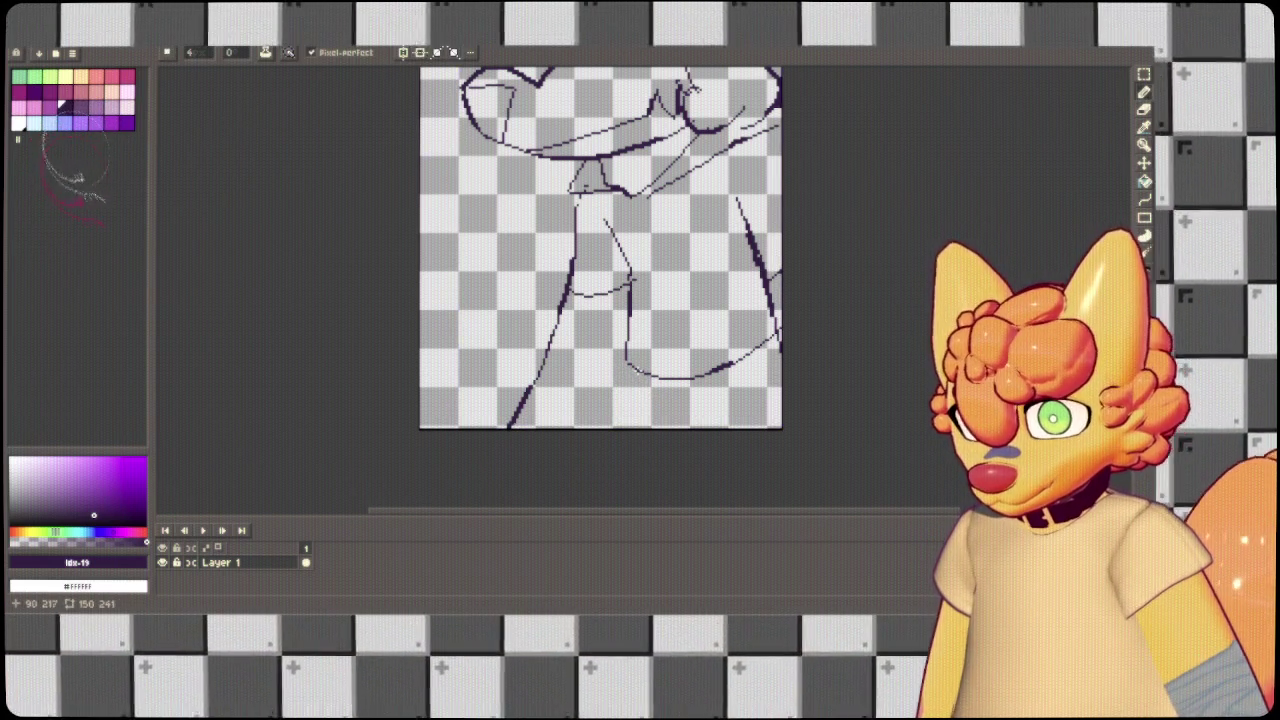
drag(654, 376, 652, 476)
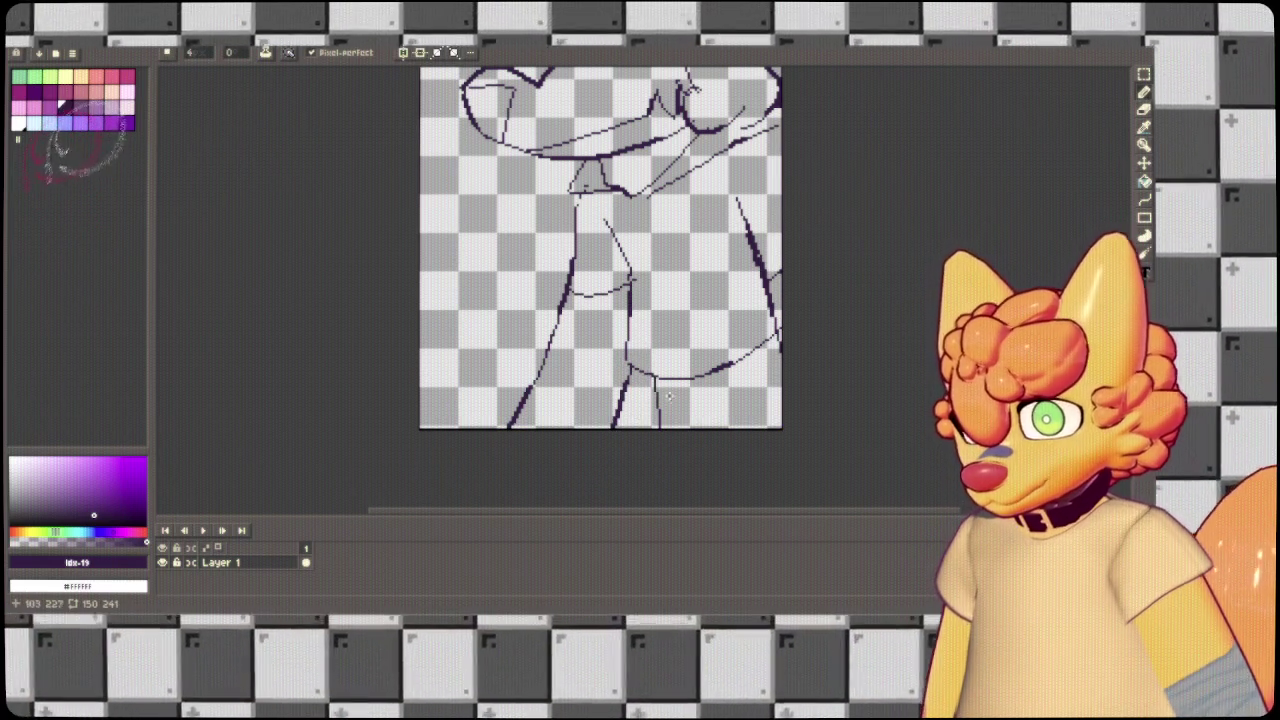
Erase the bottom of the short stroke and trim the right-side body line.
key(e)
scroll(651, 370, up, 2)
drag(645, 440, 647, 467)
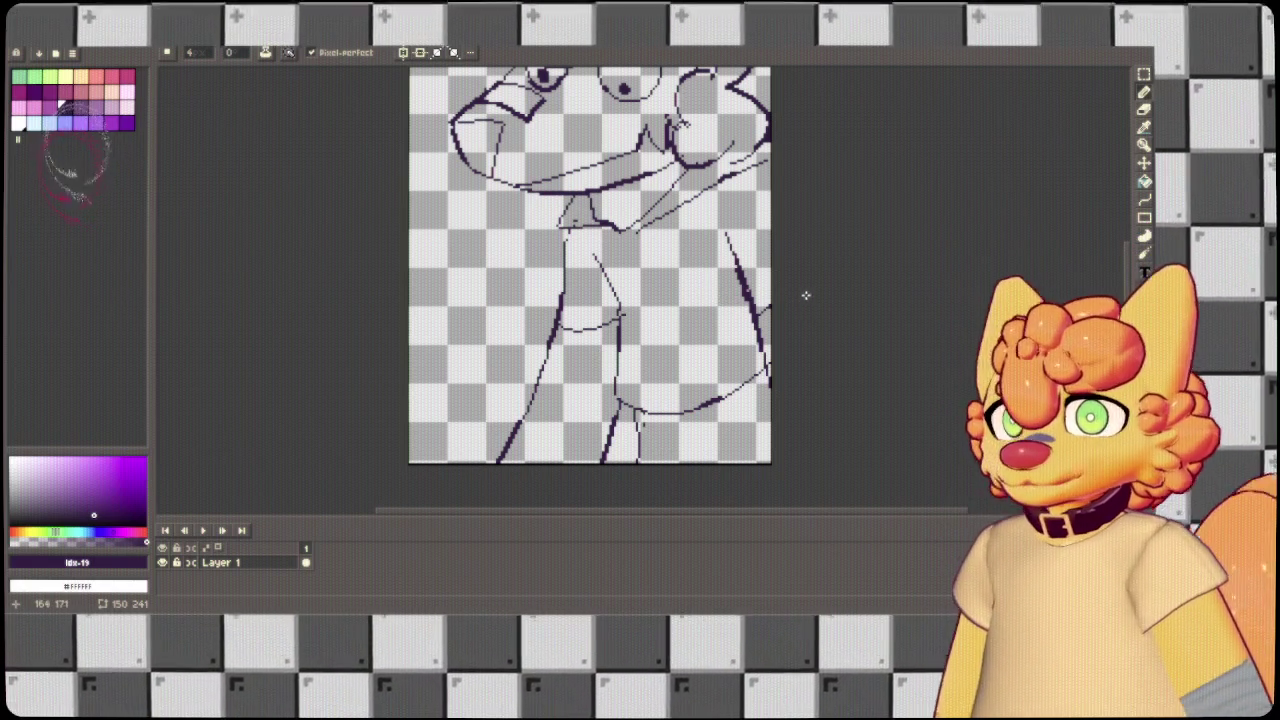
key(e)
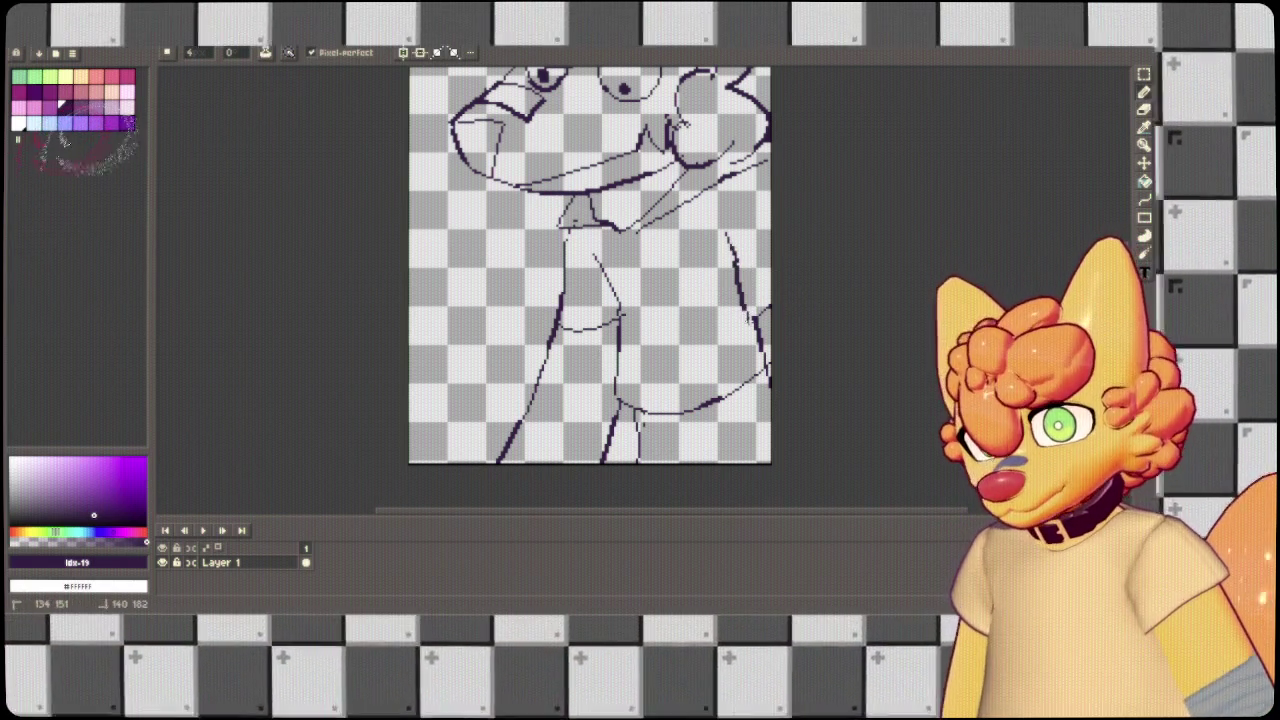
key(v)
key(e)
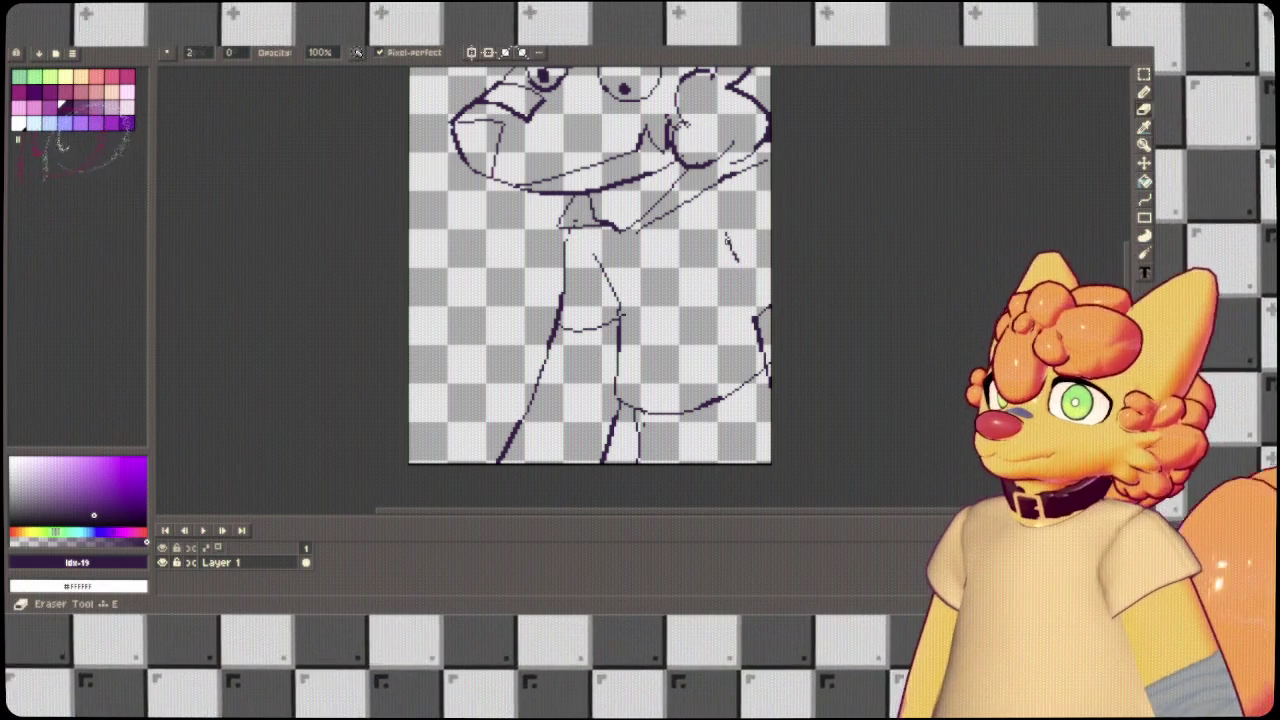
mouse_move(757, 322)
mouse_down()
mouse_move(740, 278)
mouse_move(752, 326)
mouse_up()
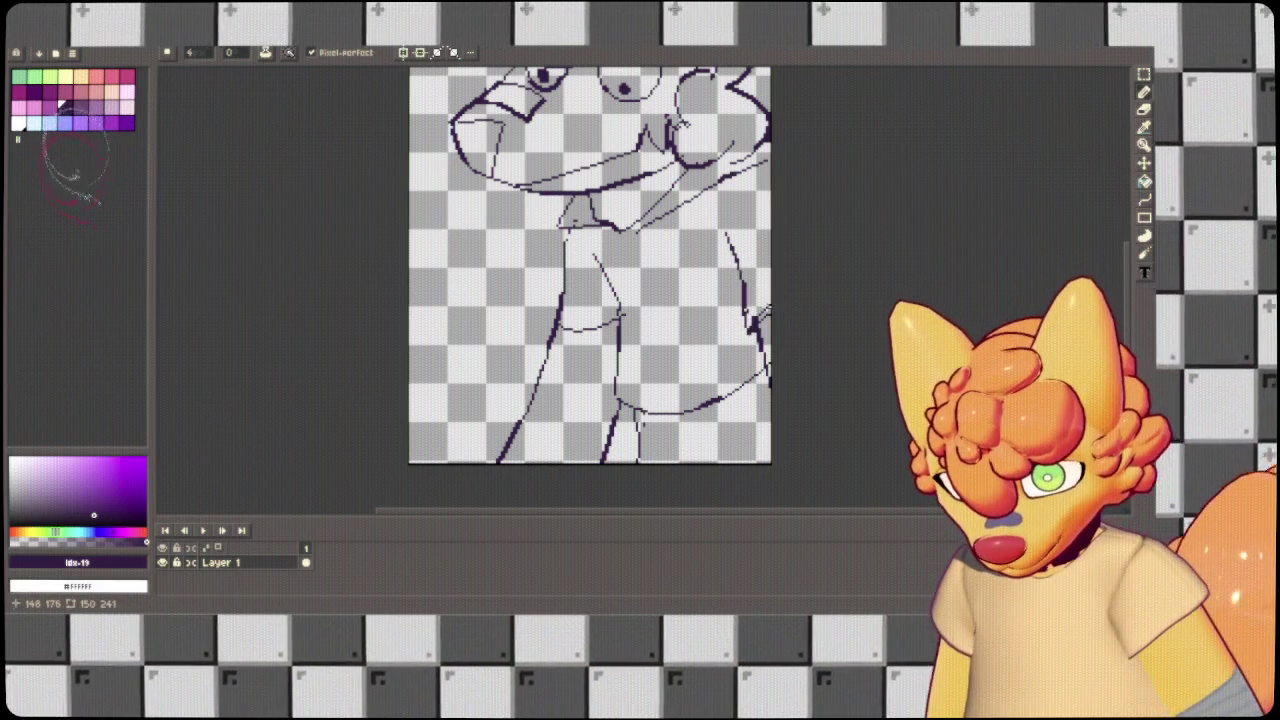
drag(763, 207, 751, 334)
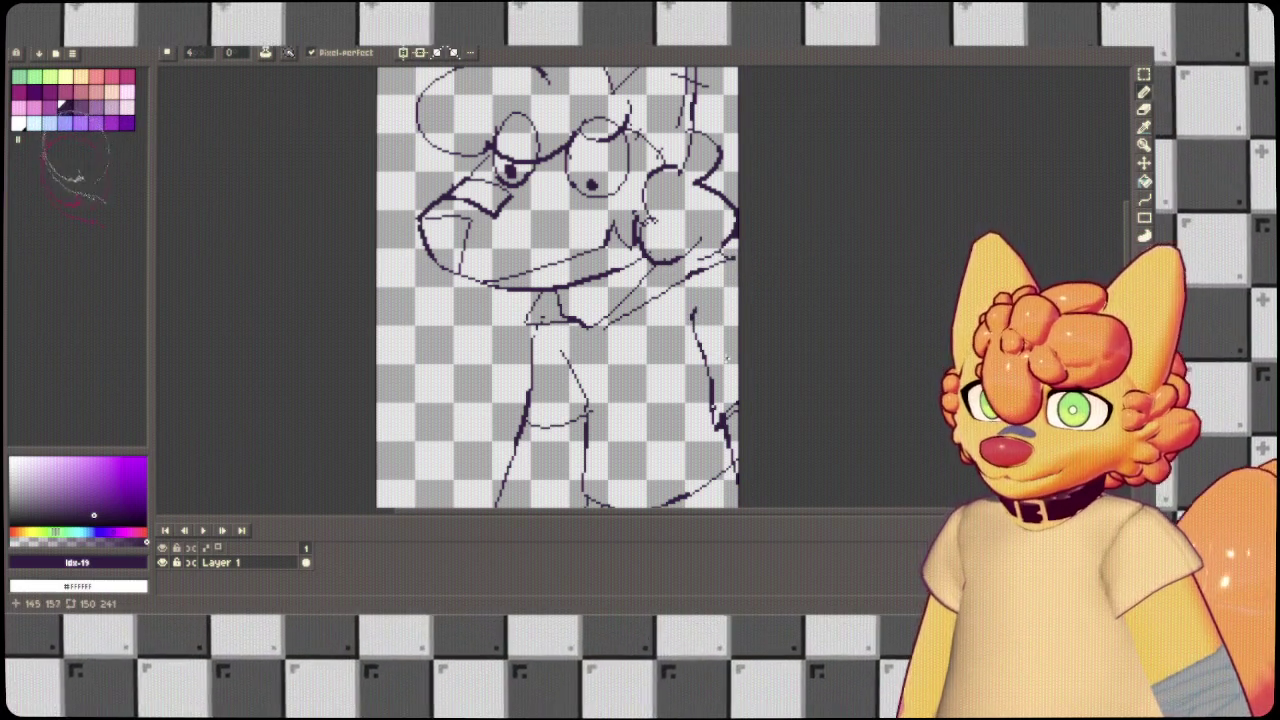
Erase the lower-right diagonal torso line and redraw it as a cleaner stroke.
scroll(725, 354, down, 3)
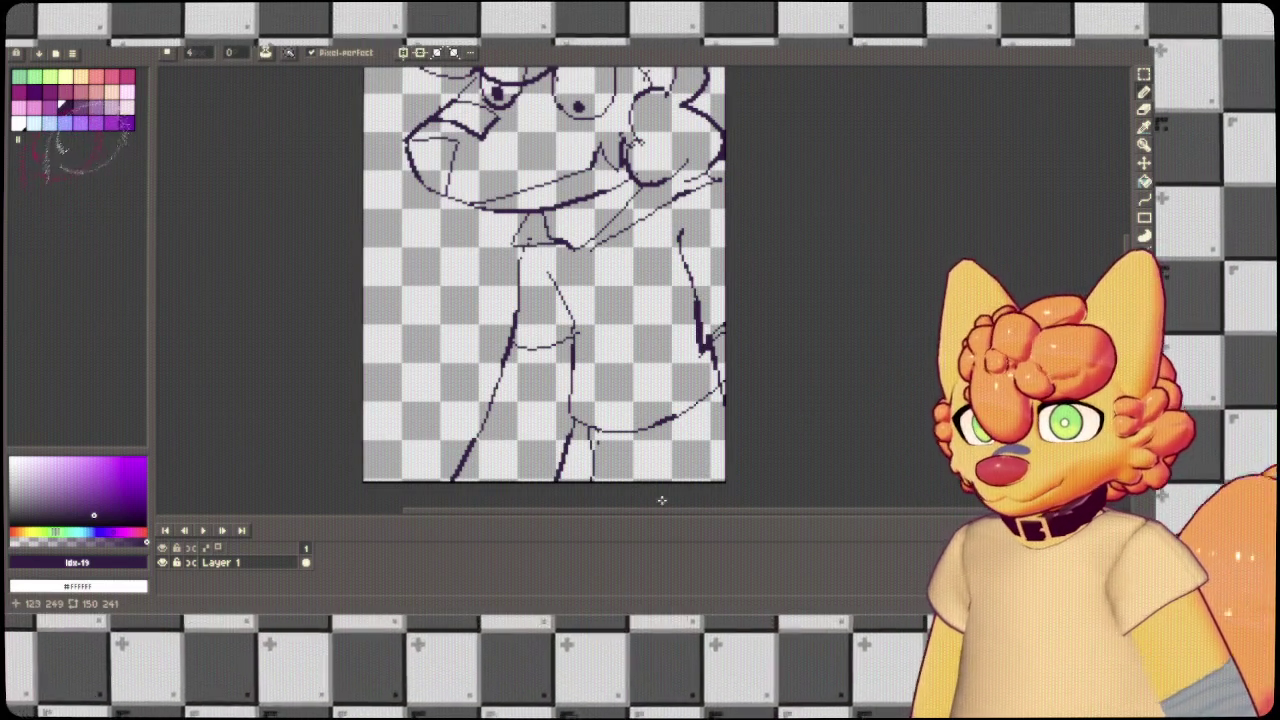
drag(598, 493, 732, 440)
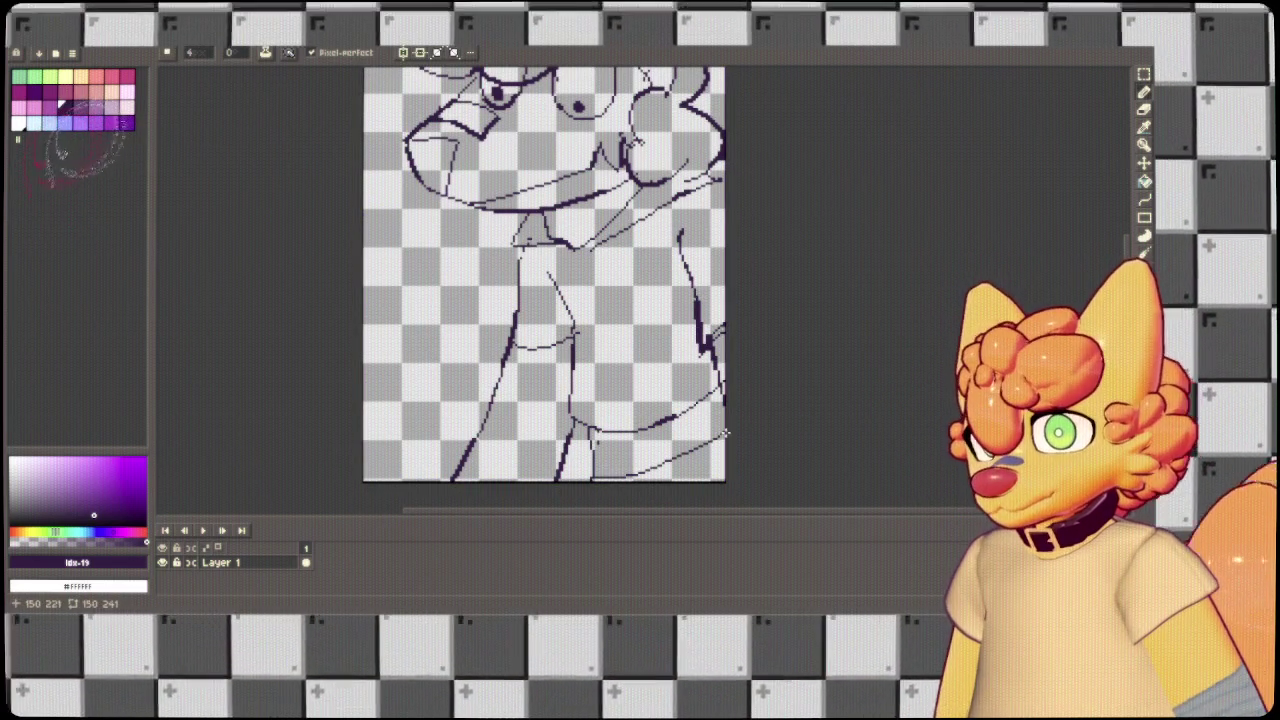
drag(729, 443, 592, 480)
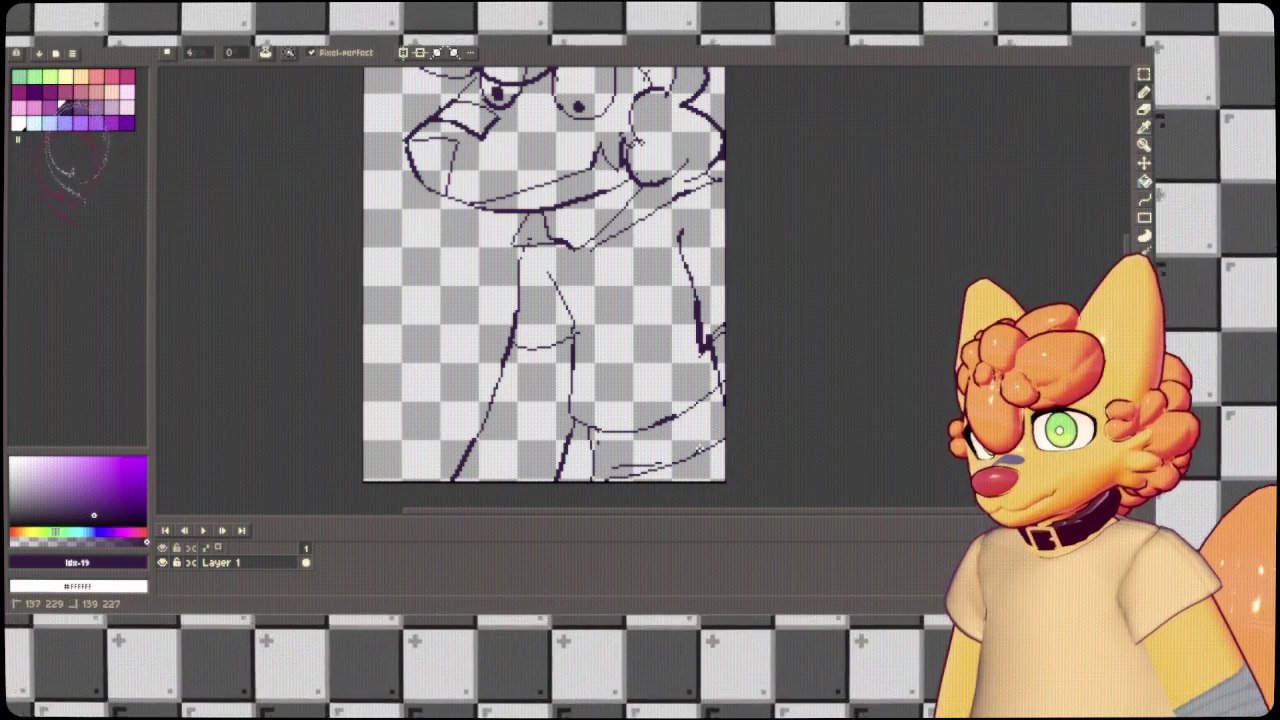
drag(717, 416, 682, 461)
drag(654, 243, 684, 183)
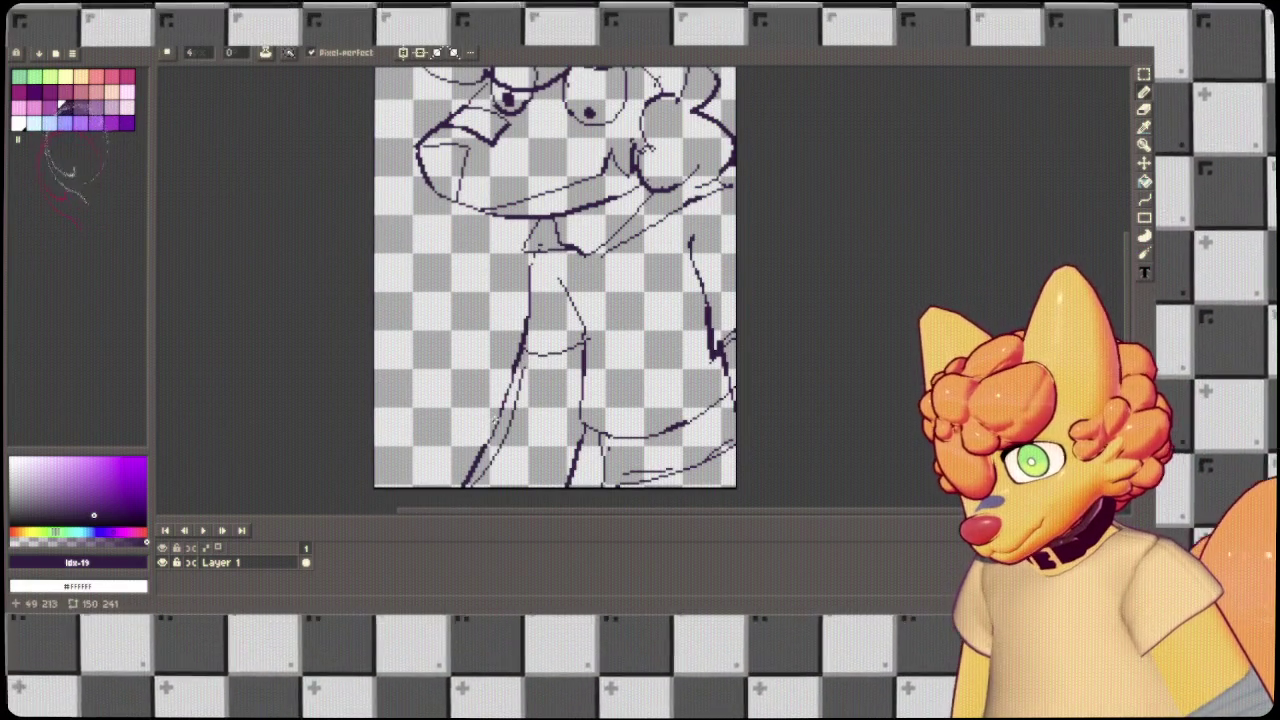
Zoom and pan to review the drawing, then add a new layer above the sketch.
scroll(437, 534, down, 5)
scroll(534, 366, up, 10)
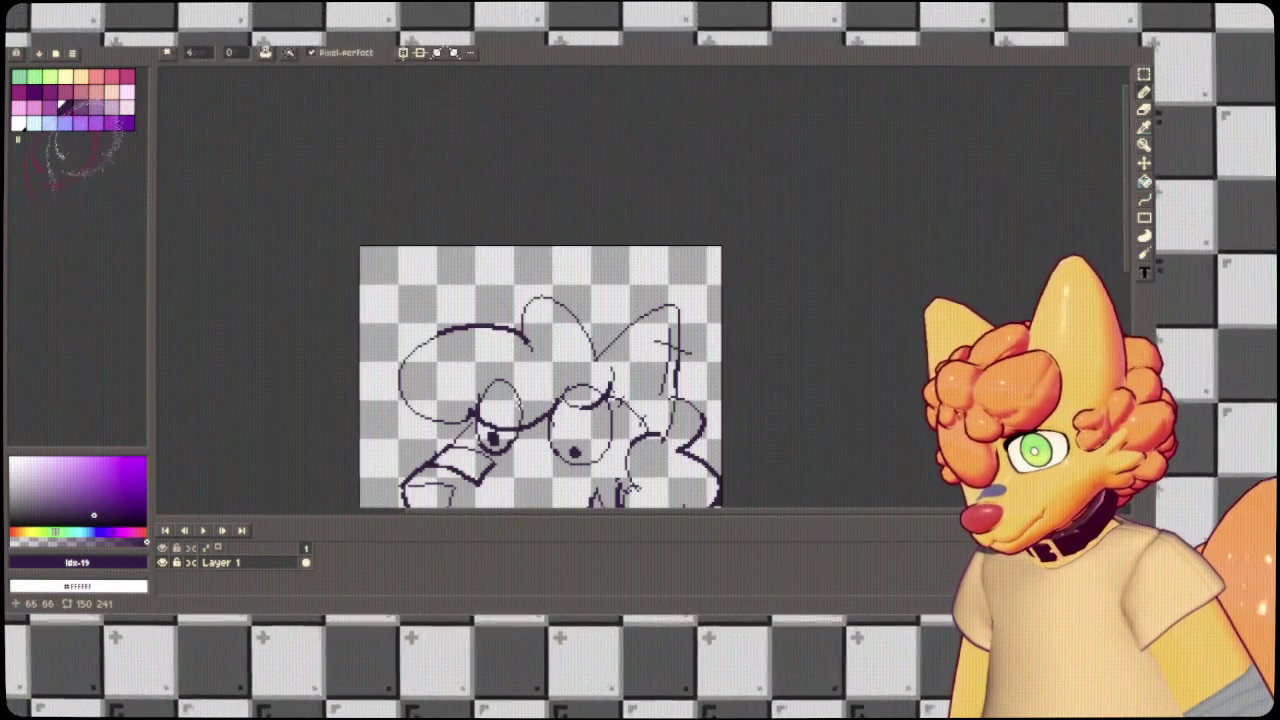
scroll(600, 300, down, 4)
scroll(600, 300, down, 1)
scroll(600, 300, down, 1)
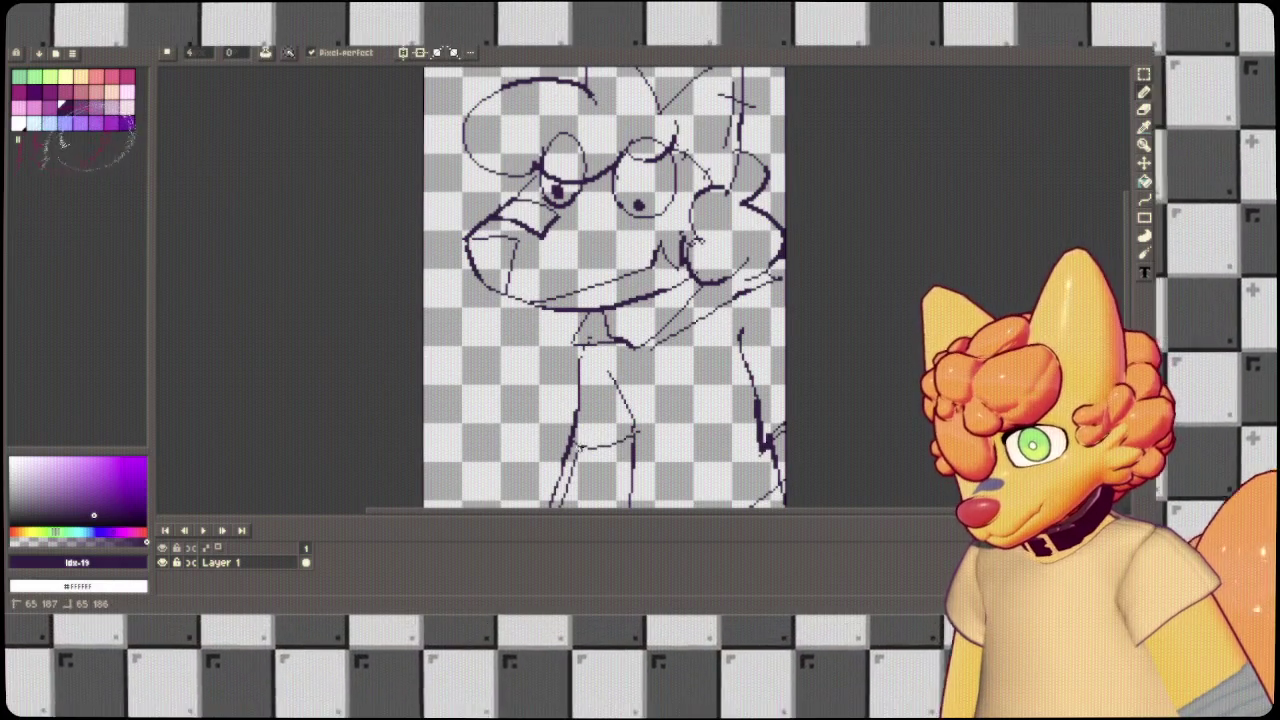
drag(707, 408, 692, 325)
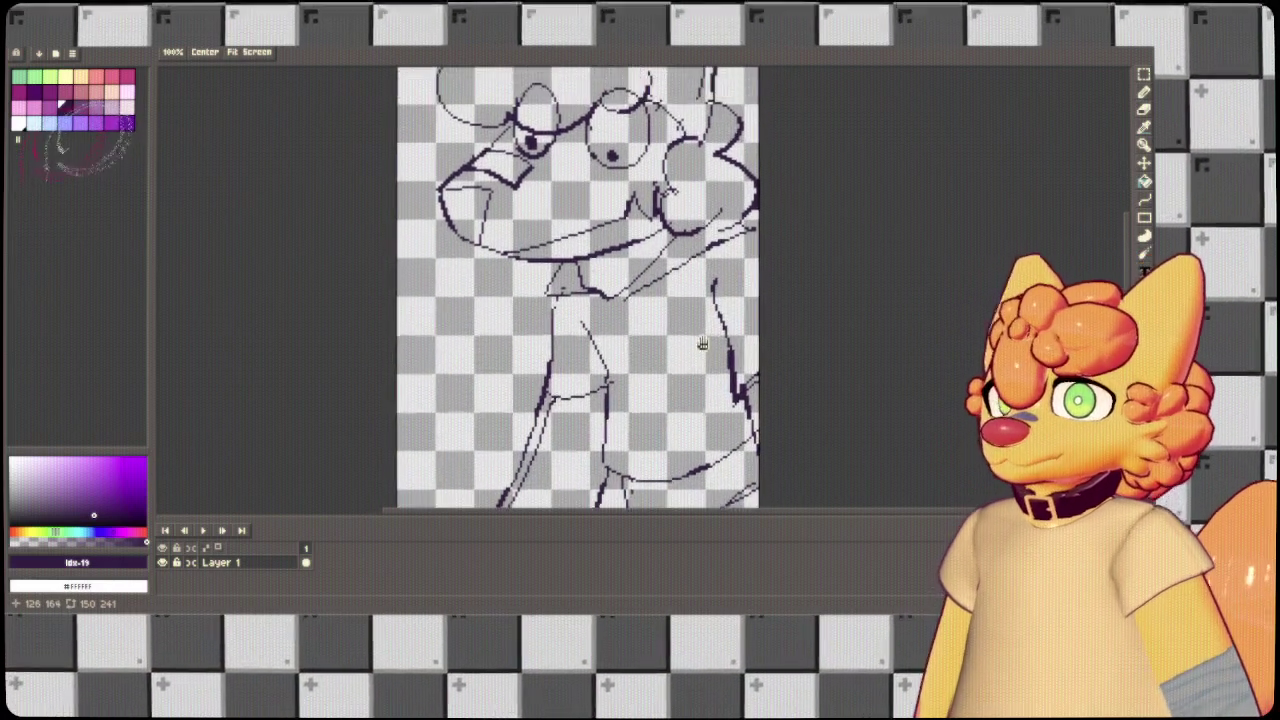
scroll(740, 285, up, 2)
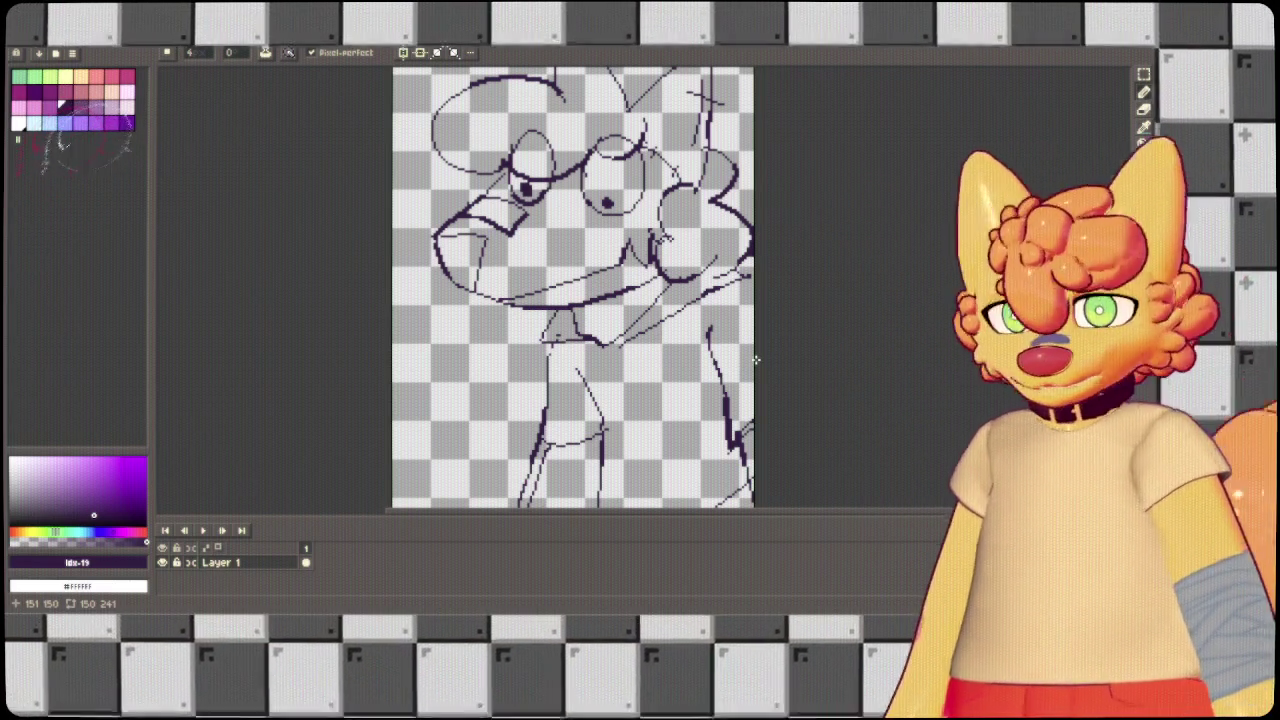
scroll(527, 308, down, 2)
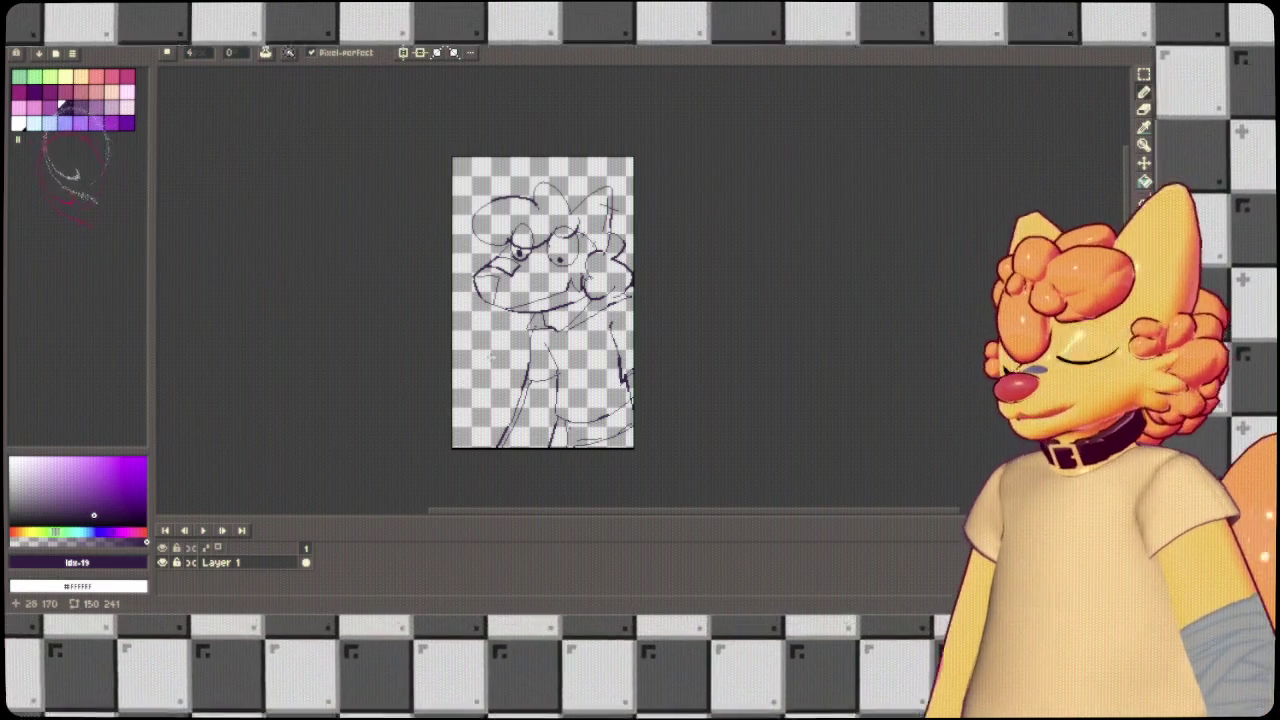
scroll(533, 313, up, 1)
drag(533, 313, 470, 353)
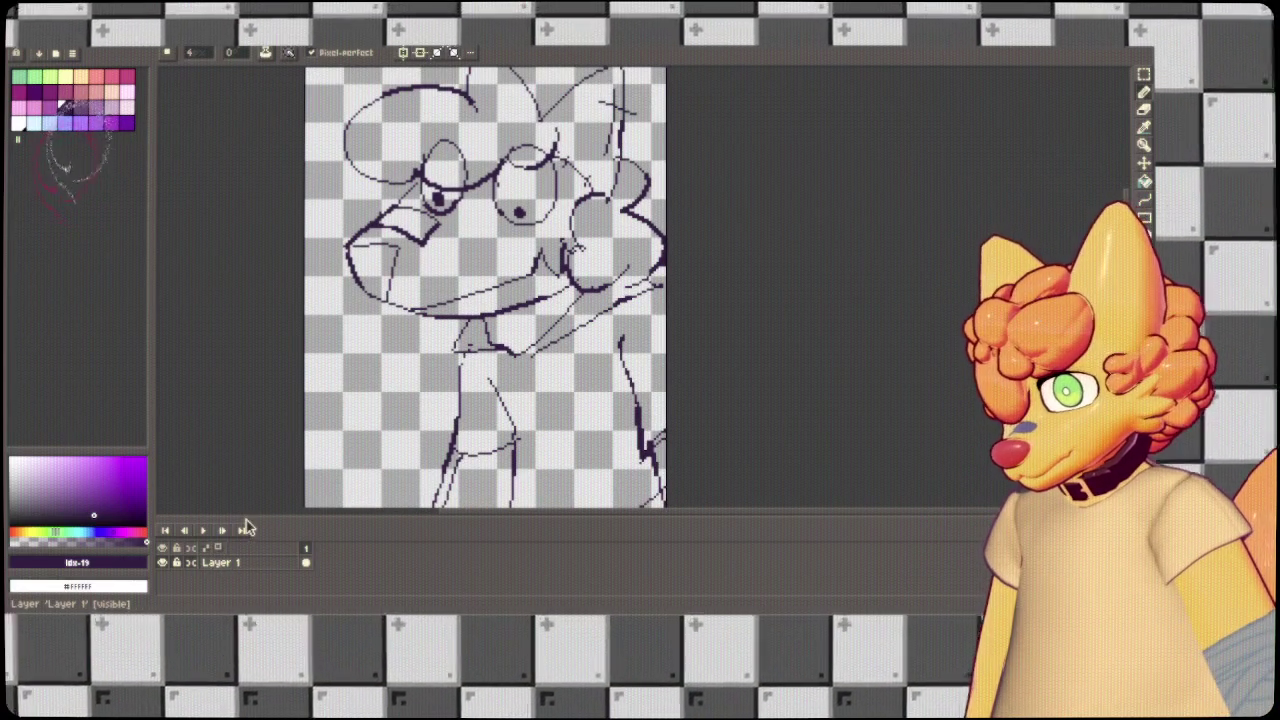
key(shift+n)
On Layer 2, trace the snout's left edge and the lower jaw line.
double_click(222, 577)
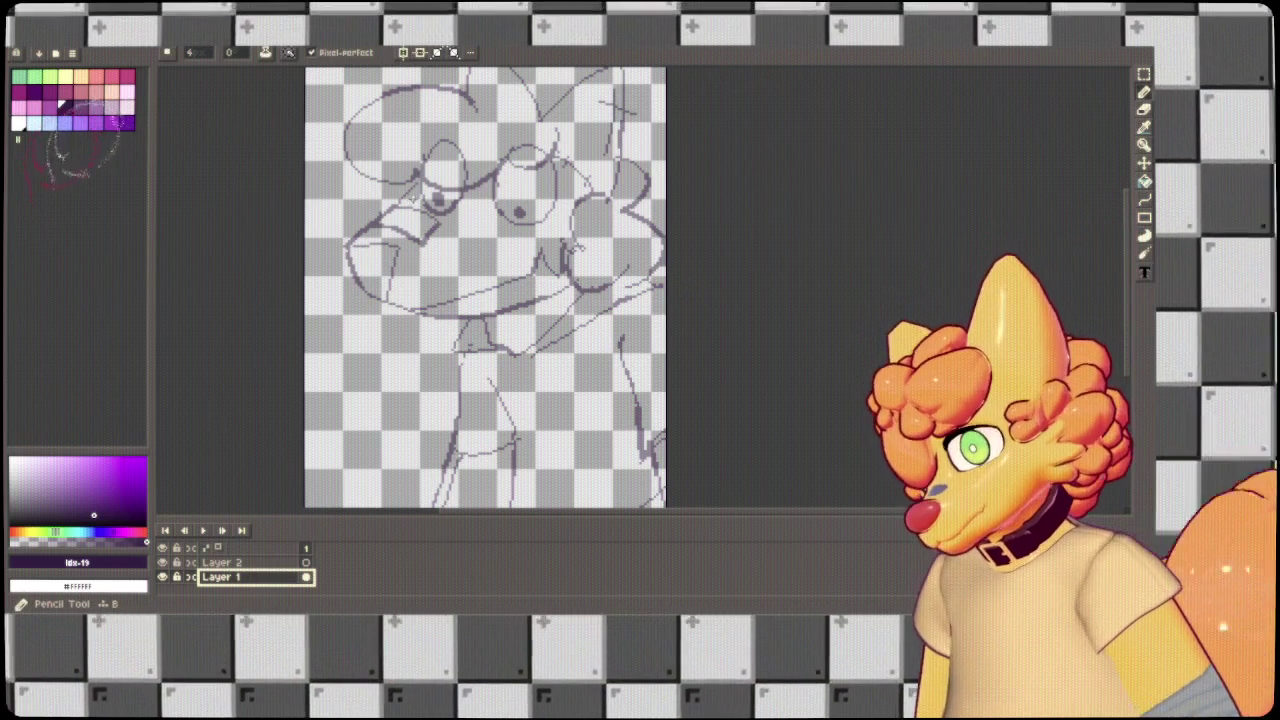
click(282, 565)
drag(408, 198, 347, 266)
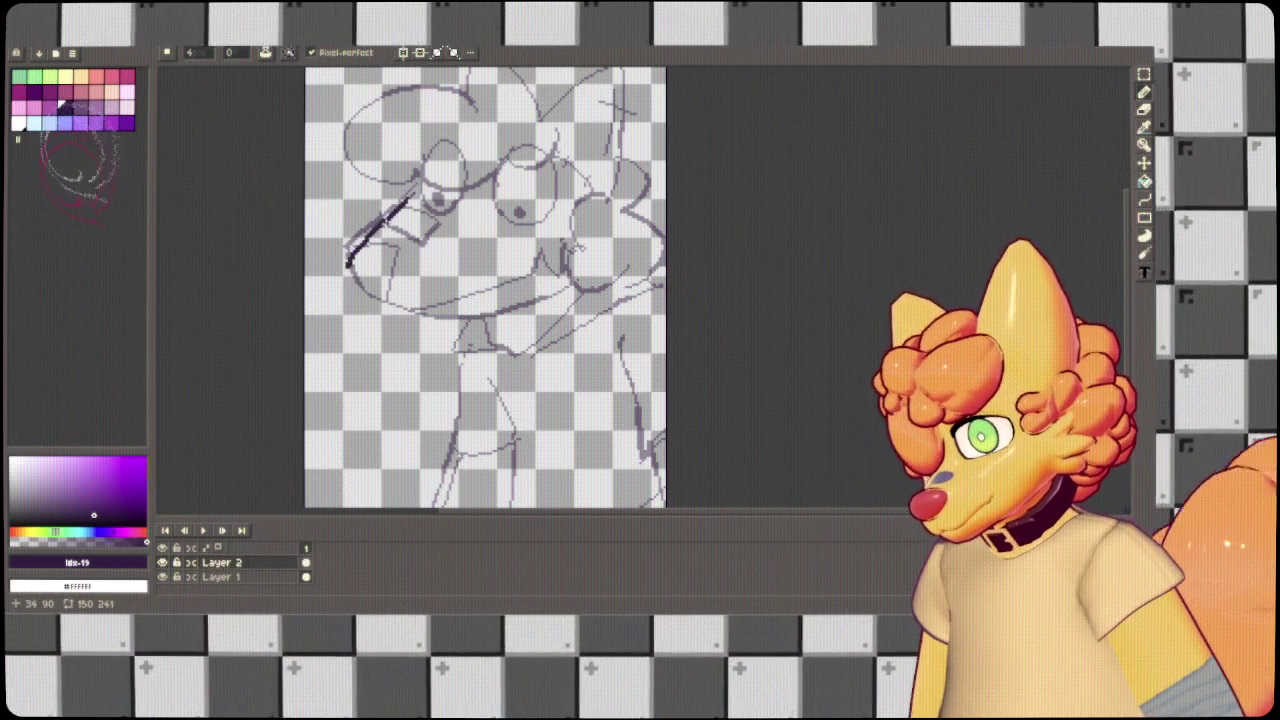
key(ctrl+z)
drag(420, 178, 358, 266)
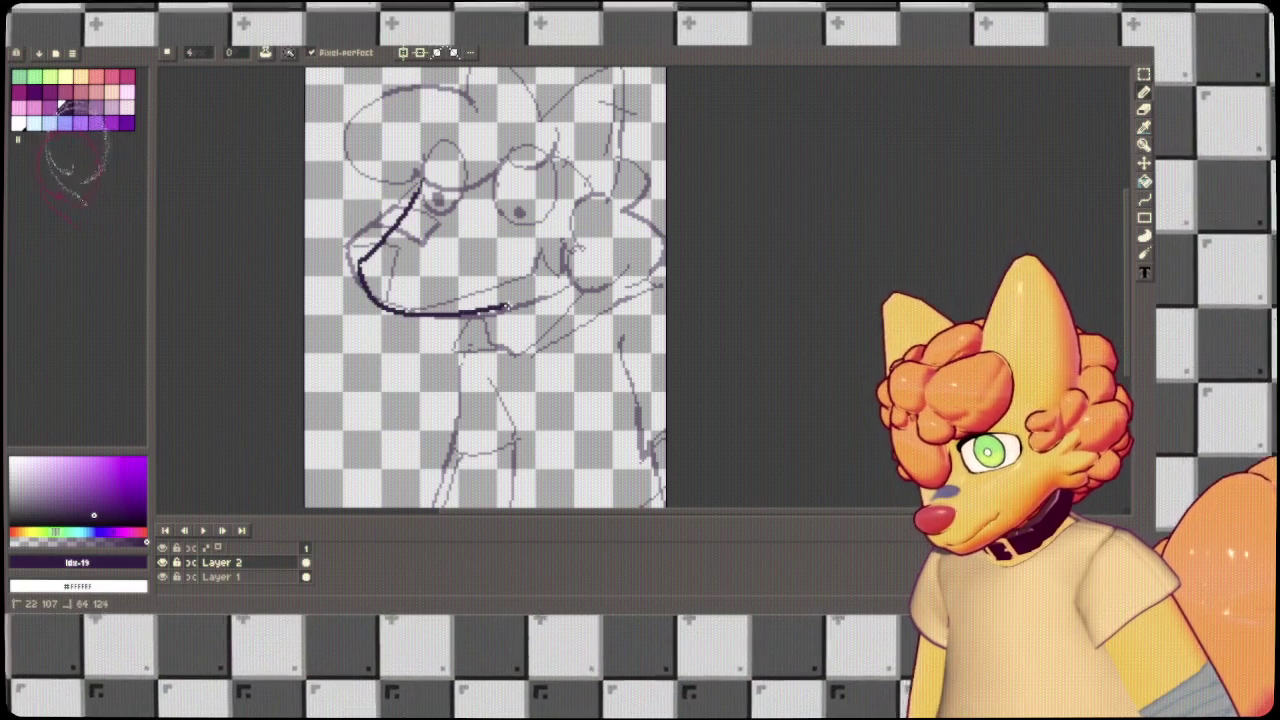
key(ctrl+z)
drag(360, 268, 420, 318)
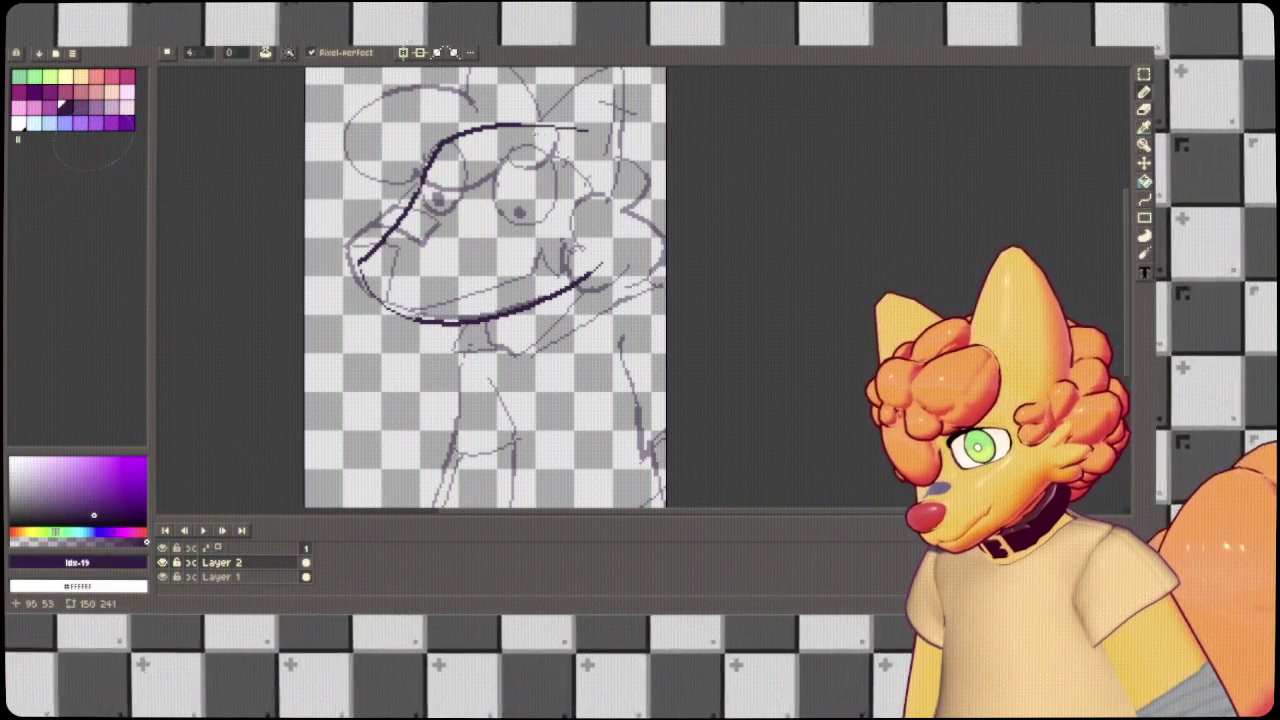
Trace the head's right side down to the jaw and undo the eye circle attempts.
drag(607, 198, 598, 266)
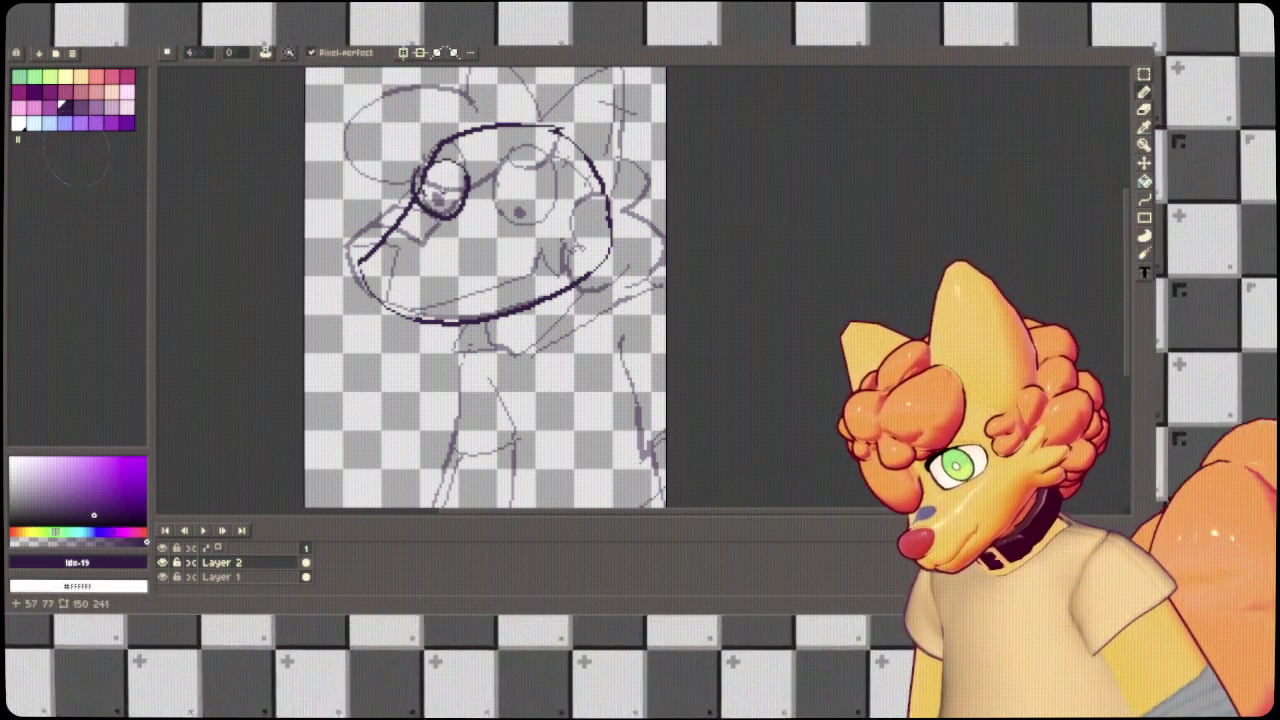
key(ctrl+z)
key(ctrl+z)
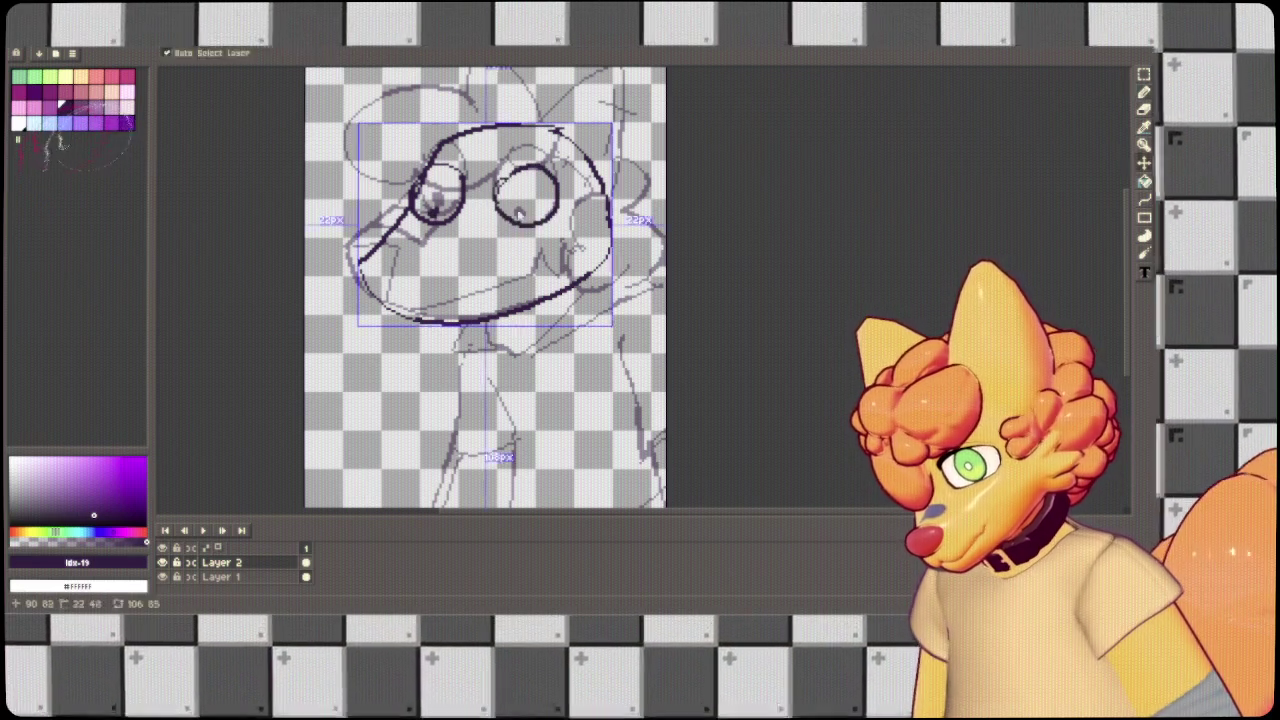
key(ctrl+z)
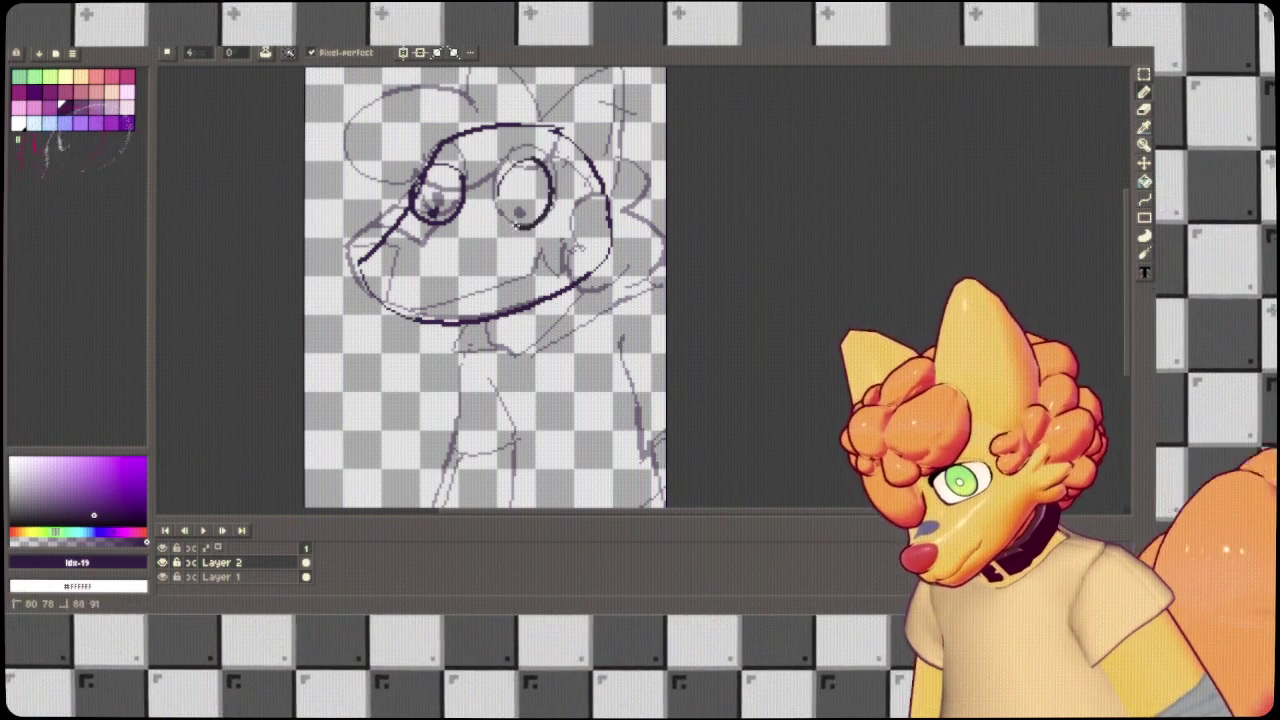
key(ctrl+z)
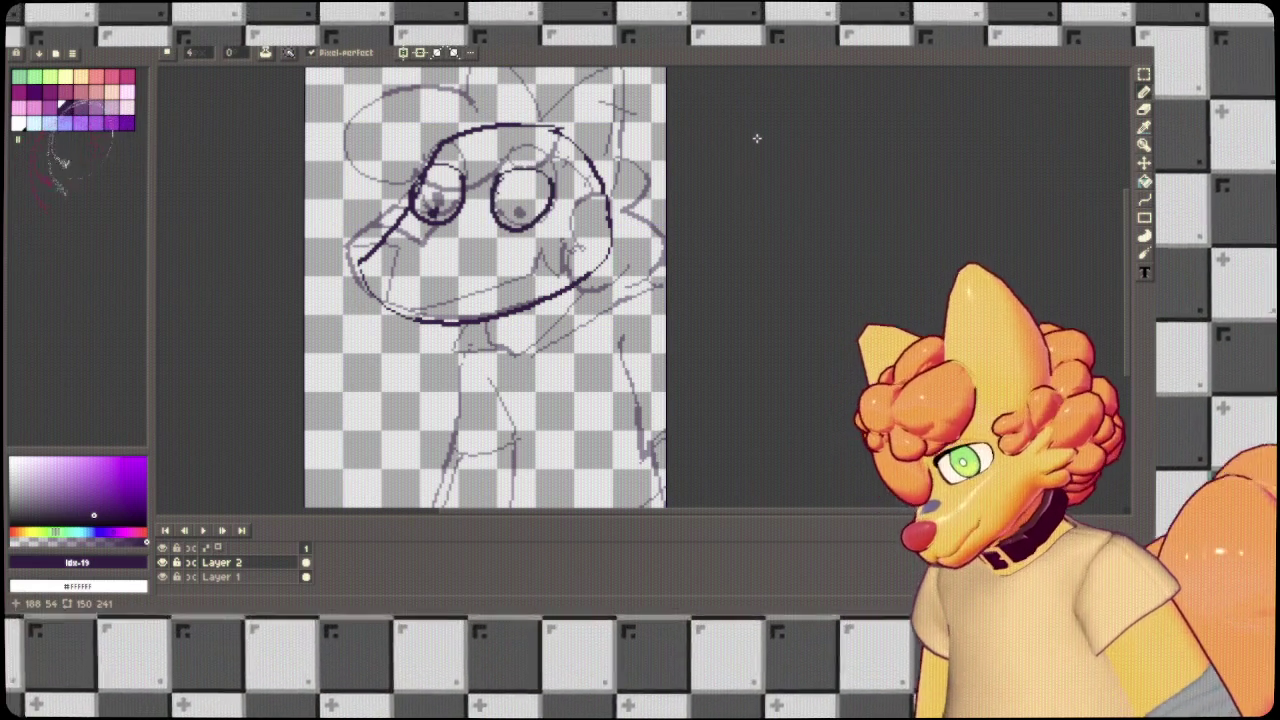
Redraw the right eye circle until it sits cleanly over the sketch.
scroll(735, 165, up, 1)
scroll(729, 177, up, 1)
key(ctrl+z)
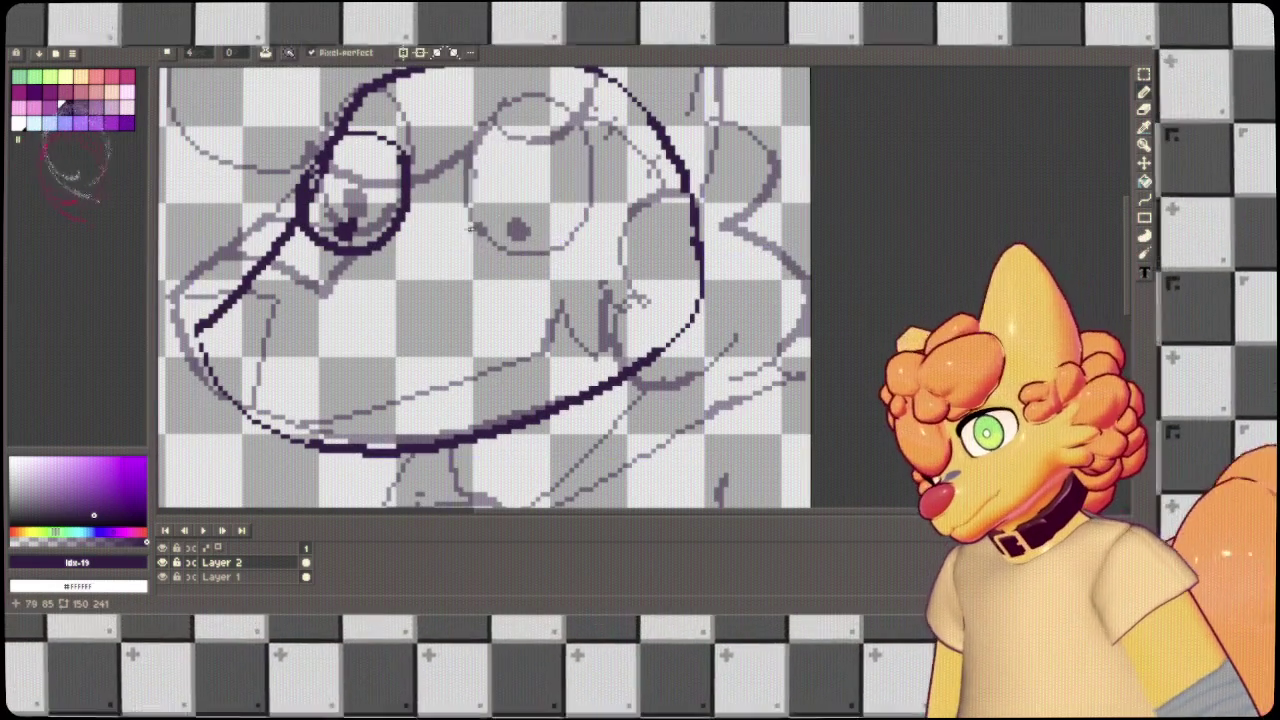
drag(476, 160, 470, 195)
key(ctrl+z)
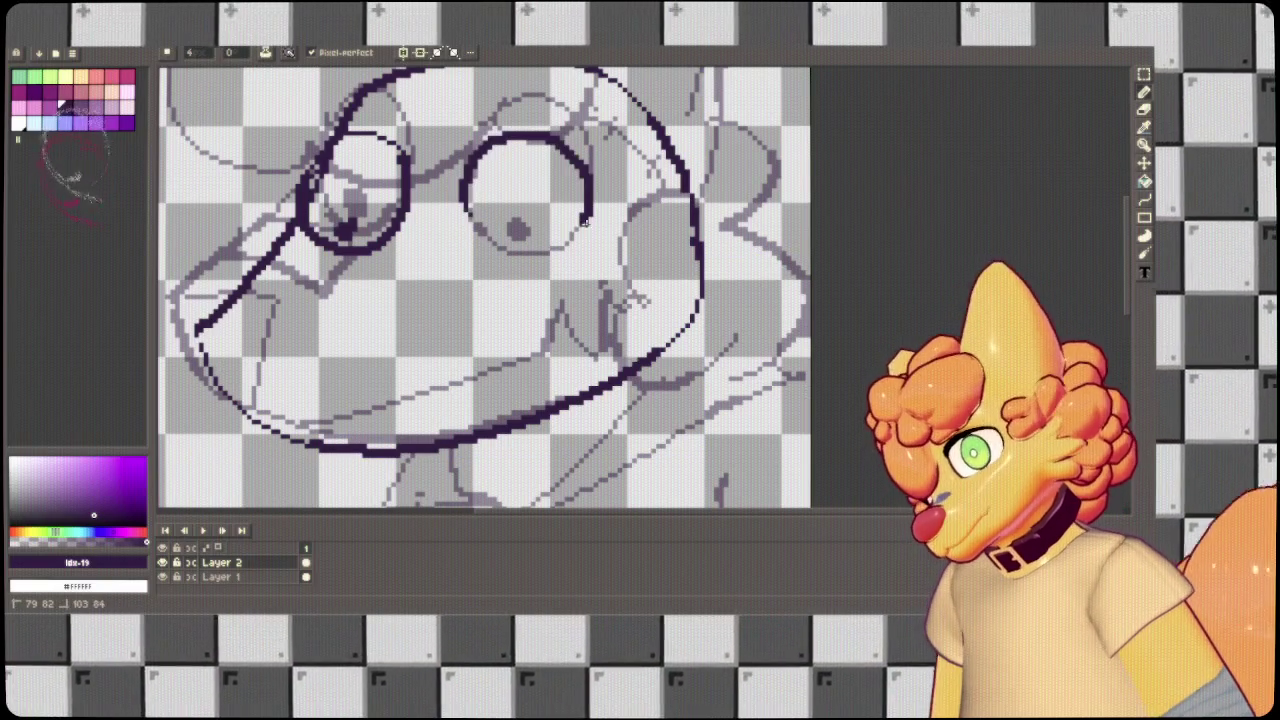
key(ctrl+z)
drag(472, 164, 472, 175)
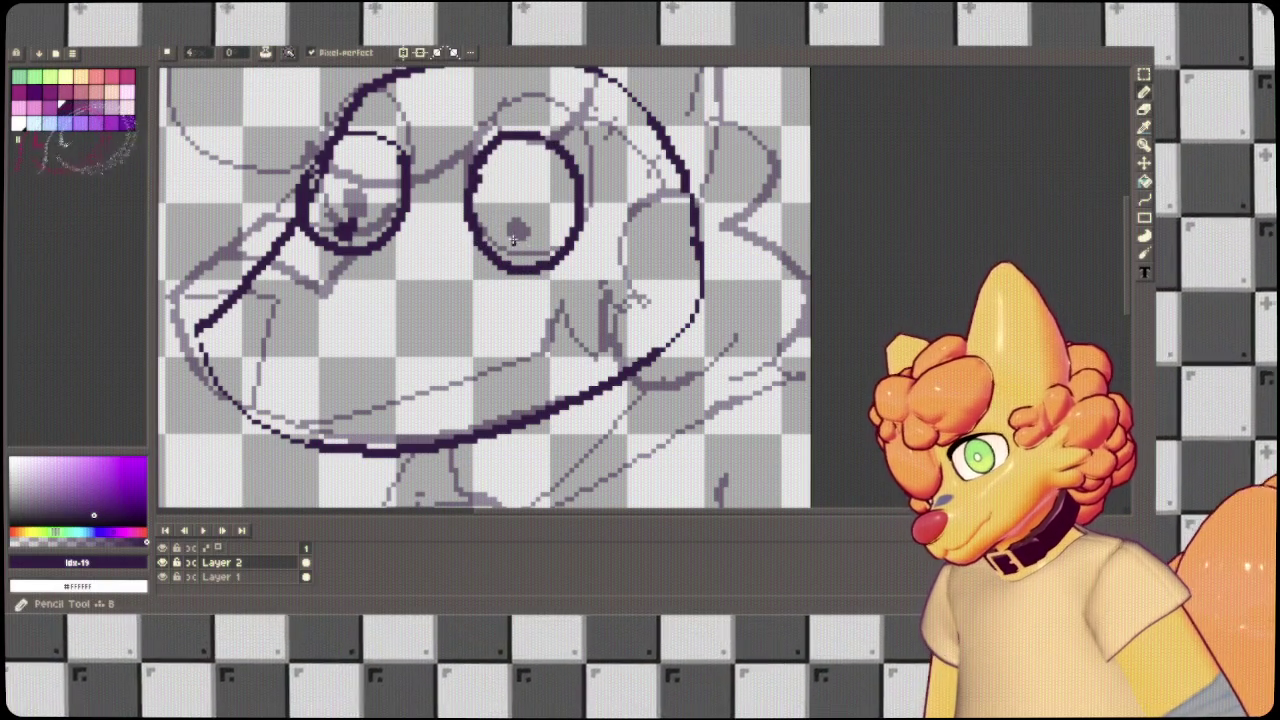
Center the face and retrace the lower jaw line in a single stroke.
key(h)
drag(572, 322, 775, 310)
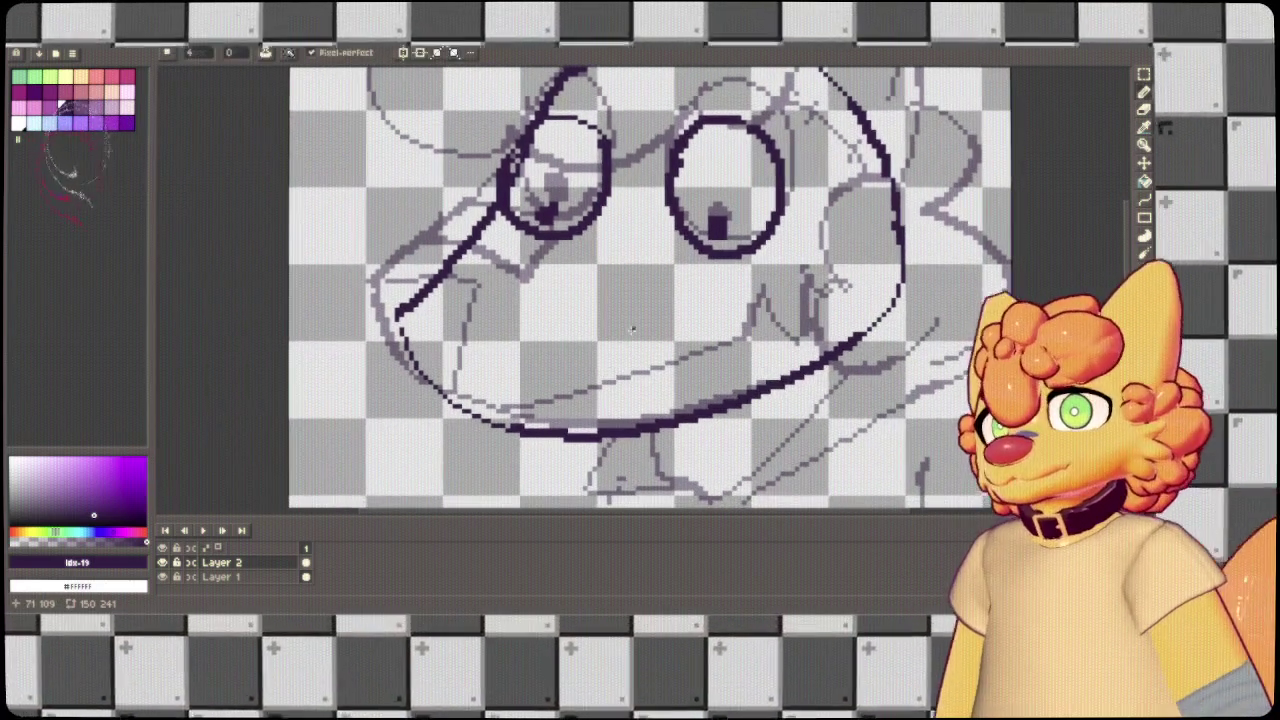
key(b)
key(ctrl+z)
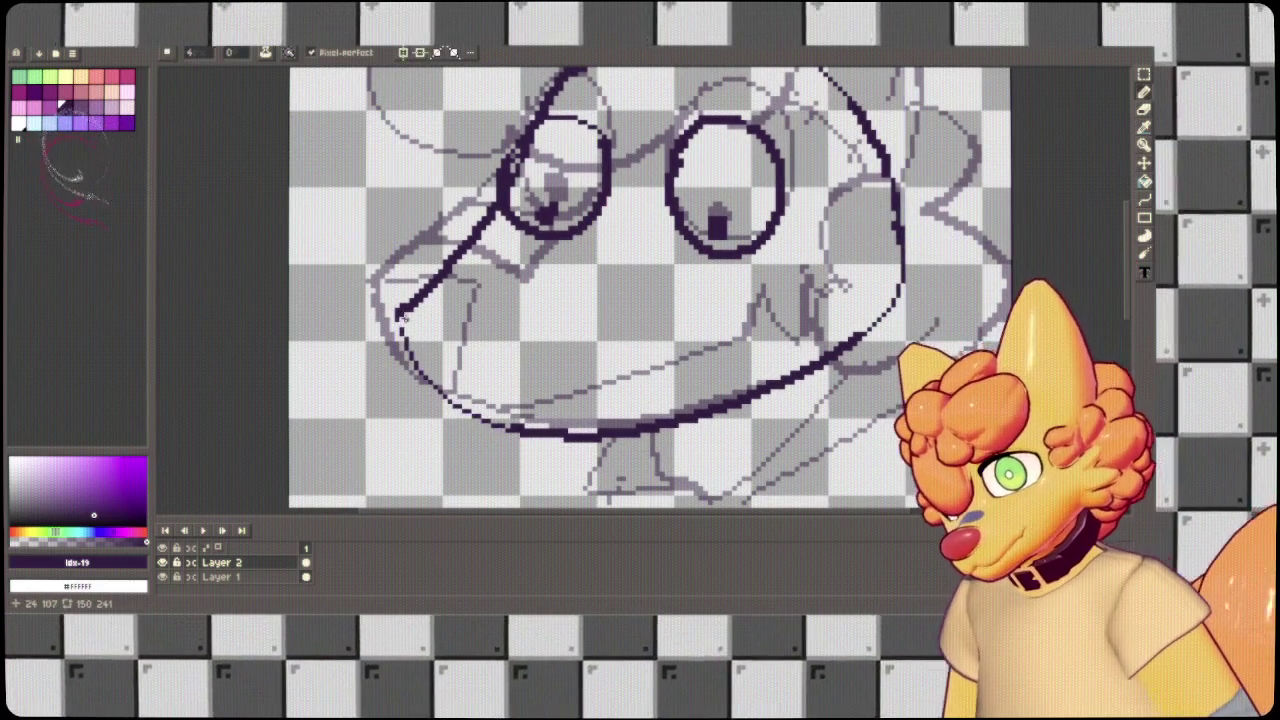
key(ctrl+z)
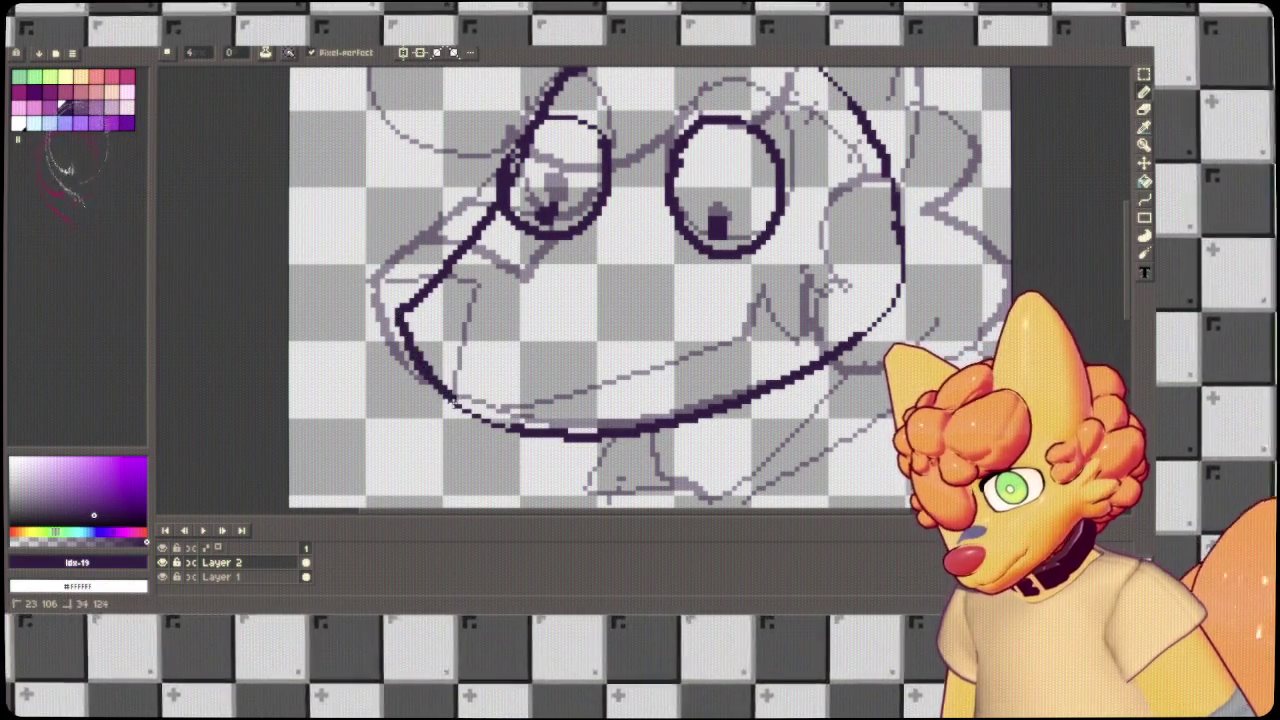
drag(440, 392, 670, 425)
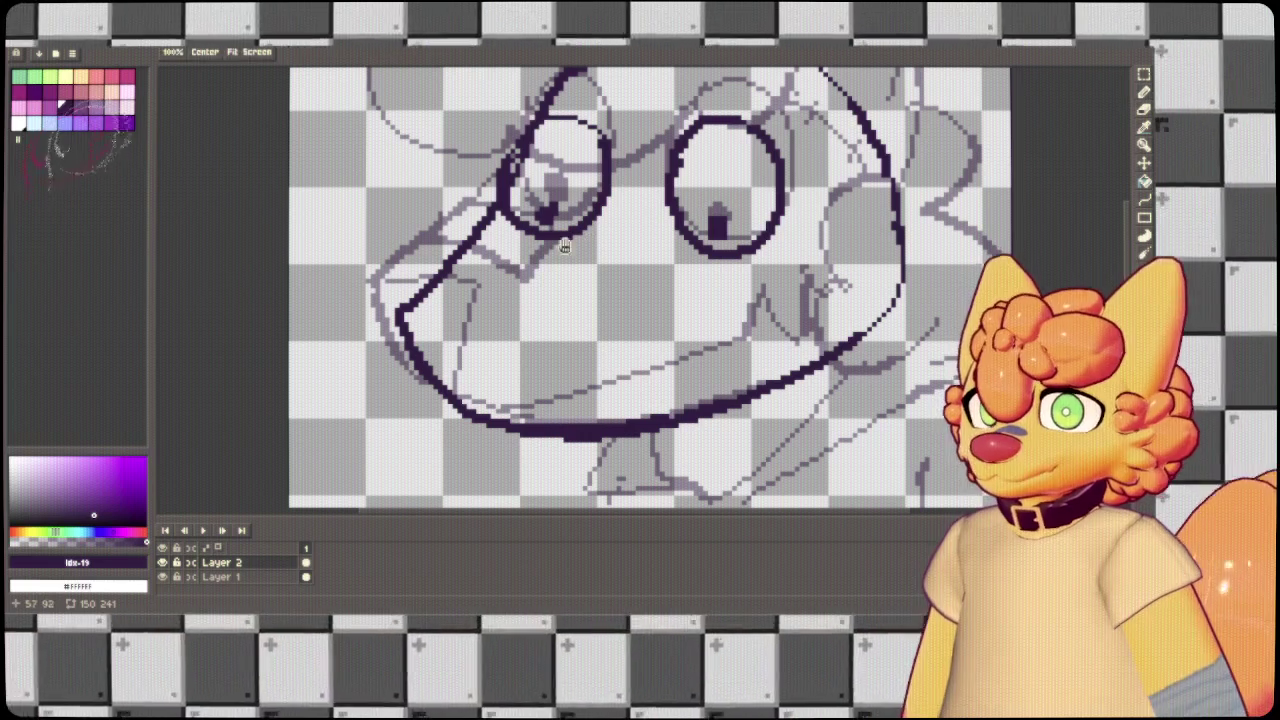
Try several beak line strokes, undoing the thick and angular attempts.
drag(558, 275, 552, 298)
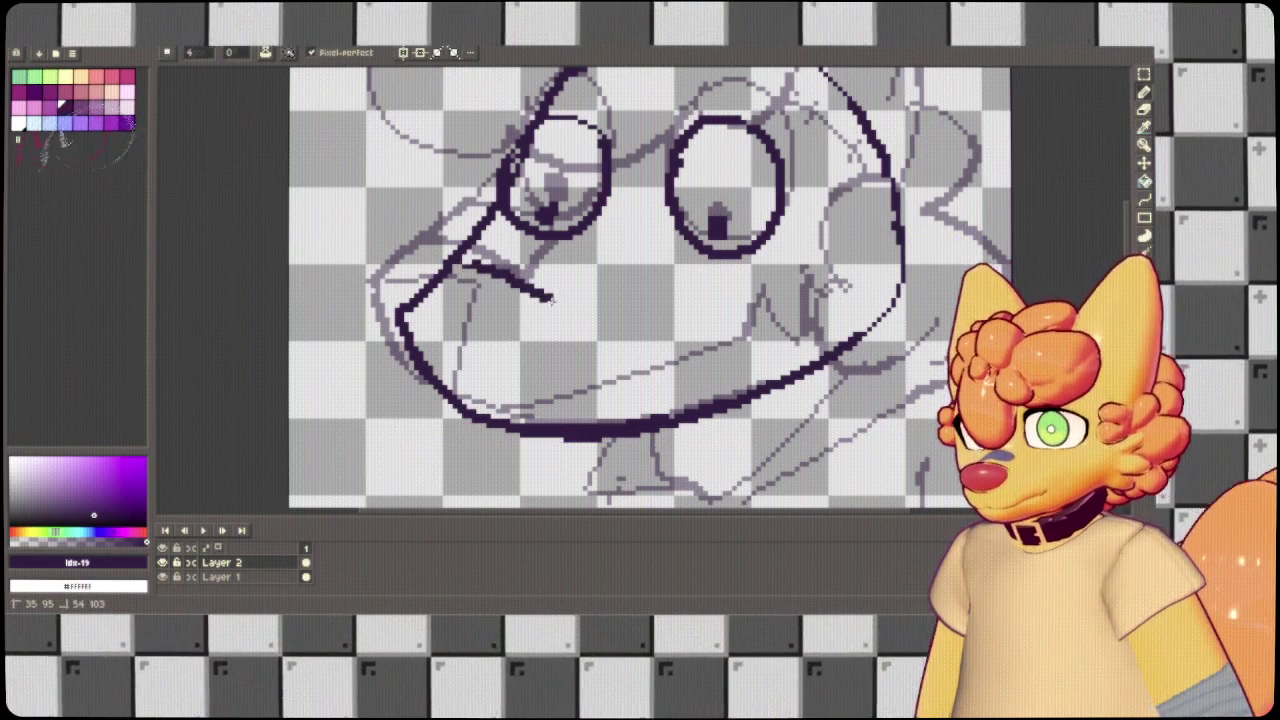
key(ctrl+z)
drag(470, 263, 590, 310)
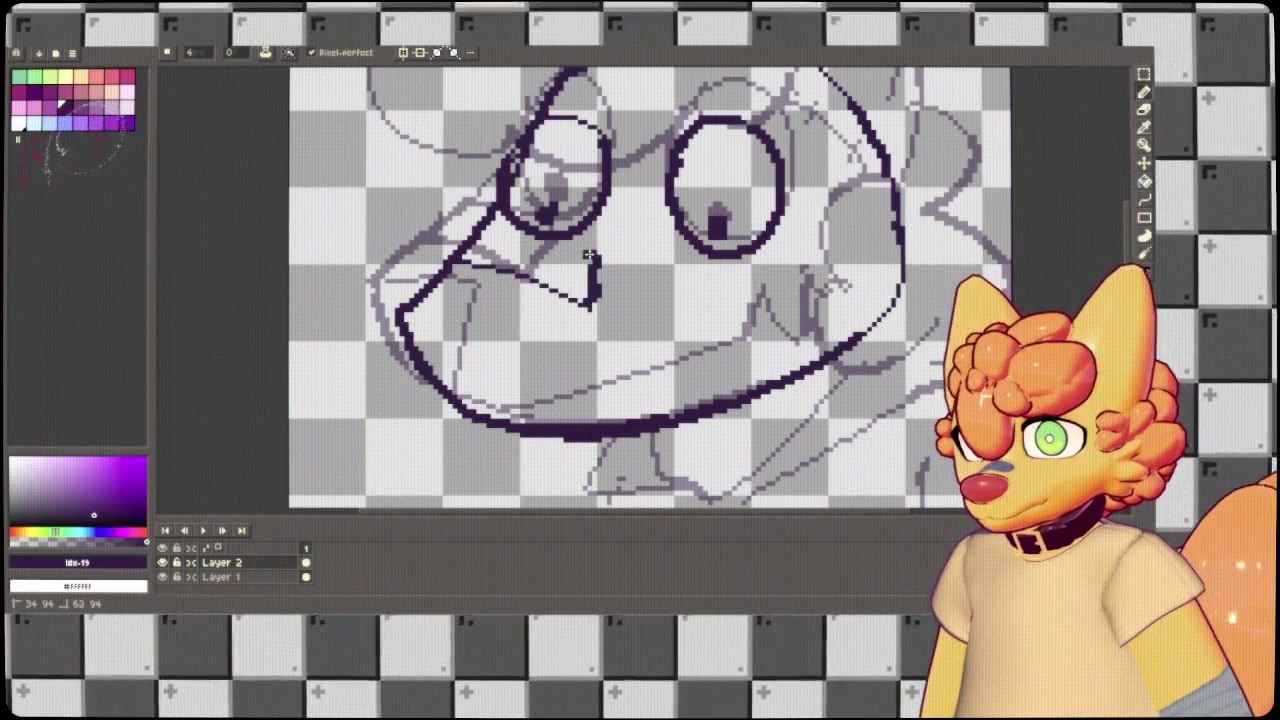
key(ctrl+z)
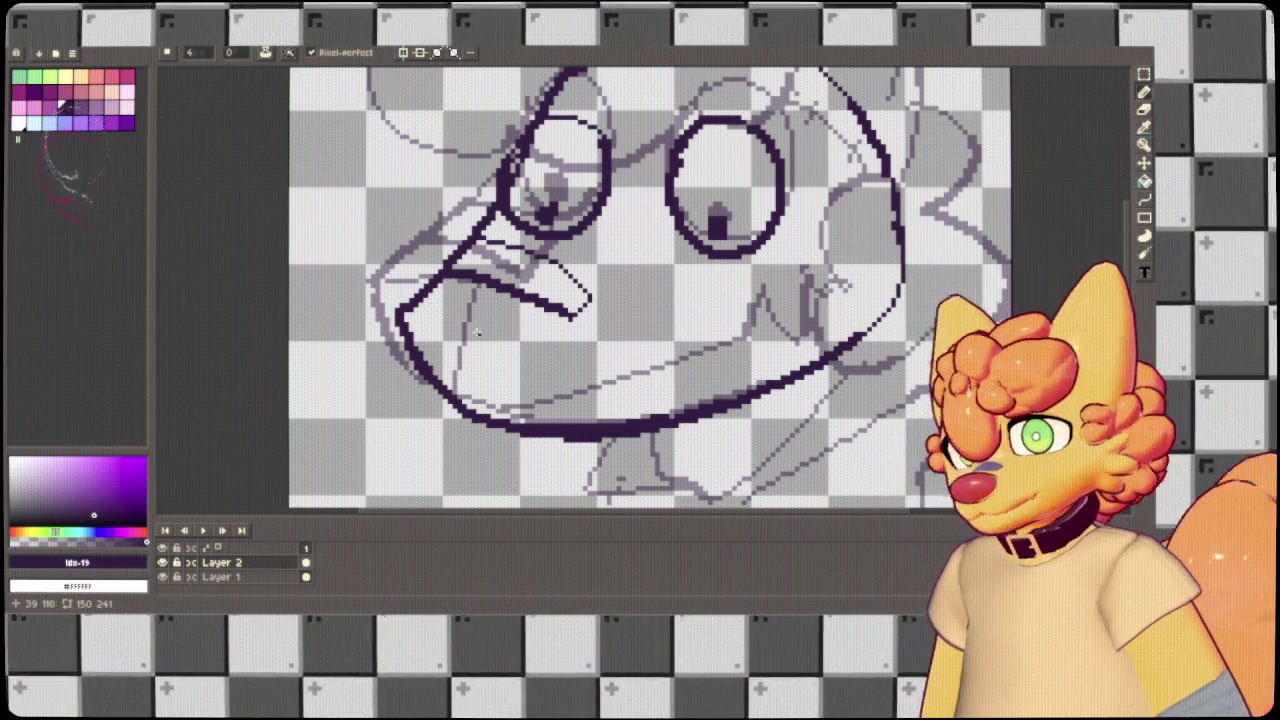
key(ctrl+z)
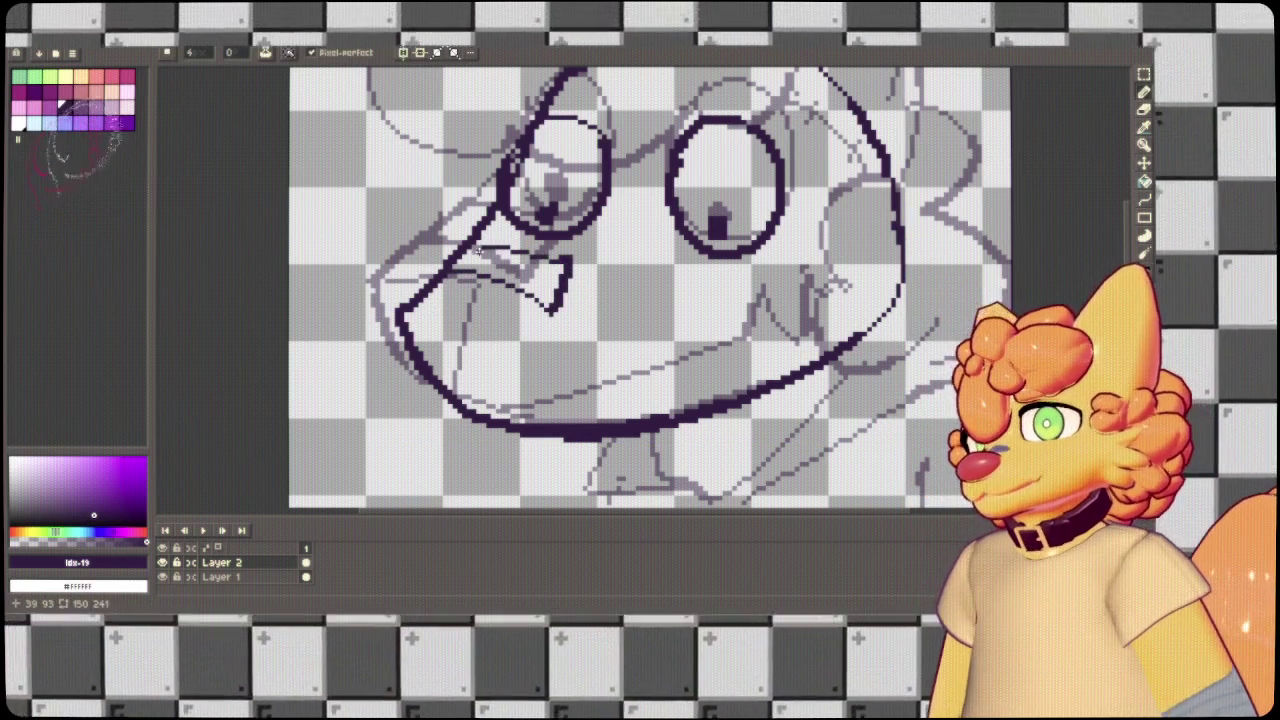
key(ctrl+z)
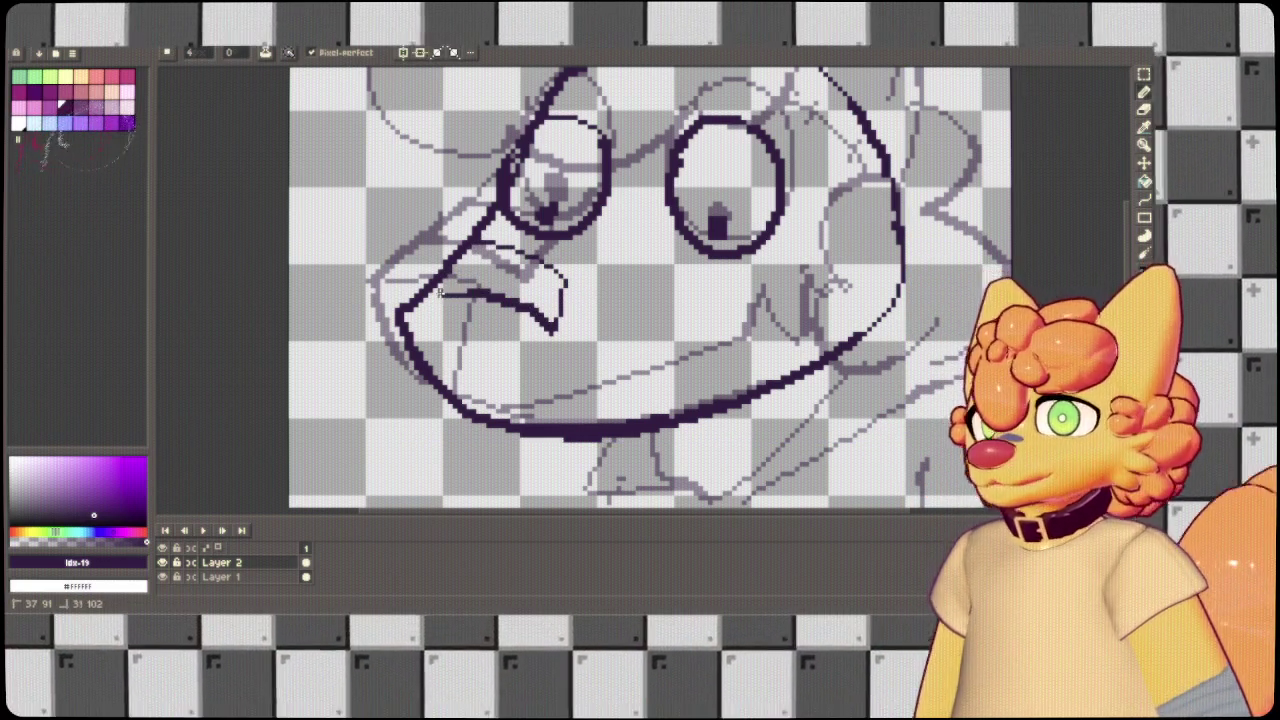
key(ctrl+z)
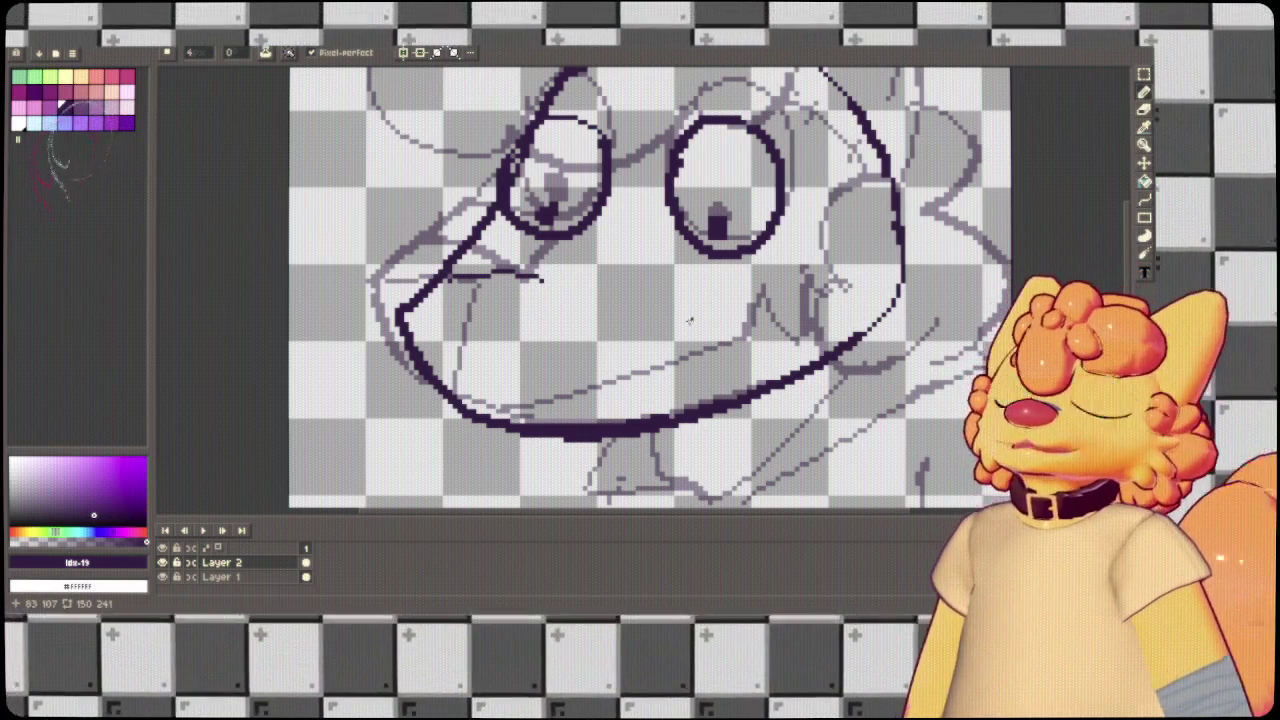
Draw a short diagonal beak stroke joined to its tip, plus the curved inner mouth line.
key(ctrl+z)
mouse_move(535, 270)
mouse_down()
mouse_move(487, 247)
mouse_move(581, 282)
mouse_up()
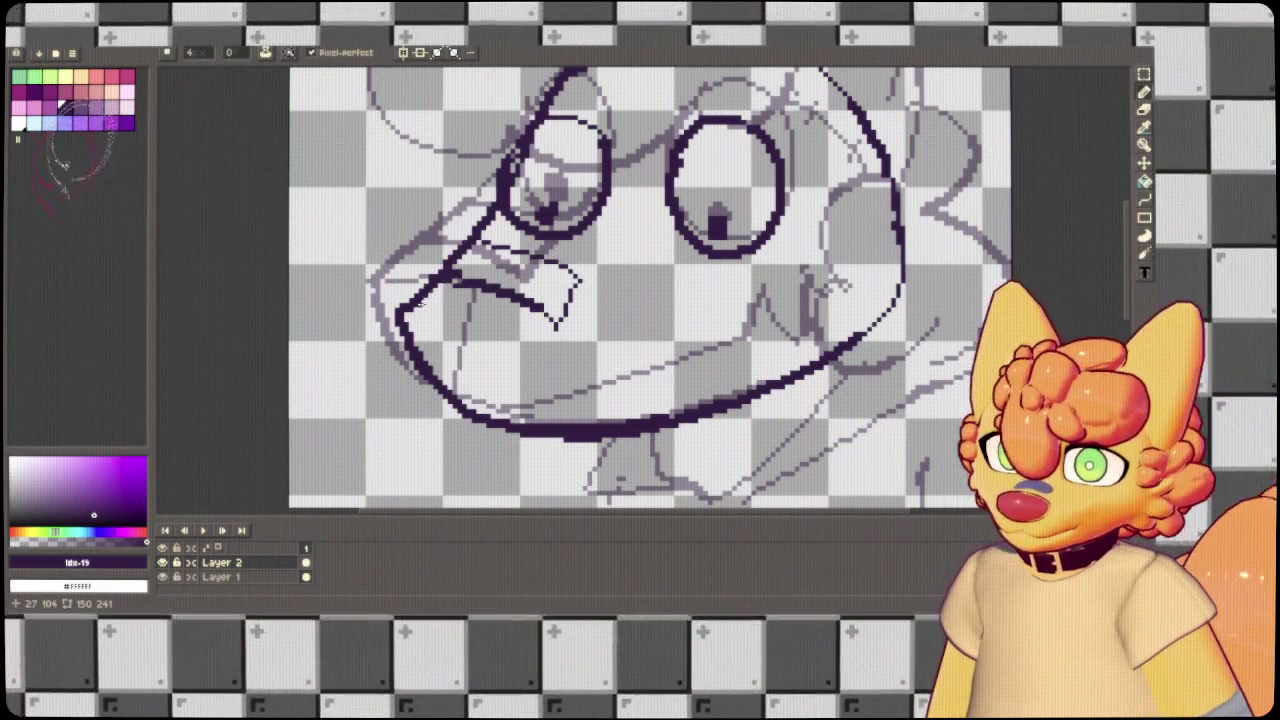
drag(495, 313, 450, 283)
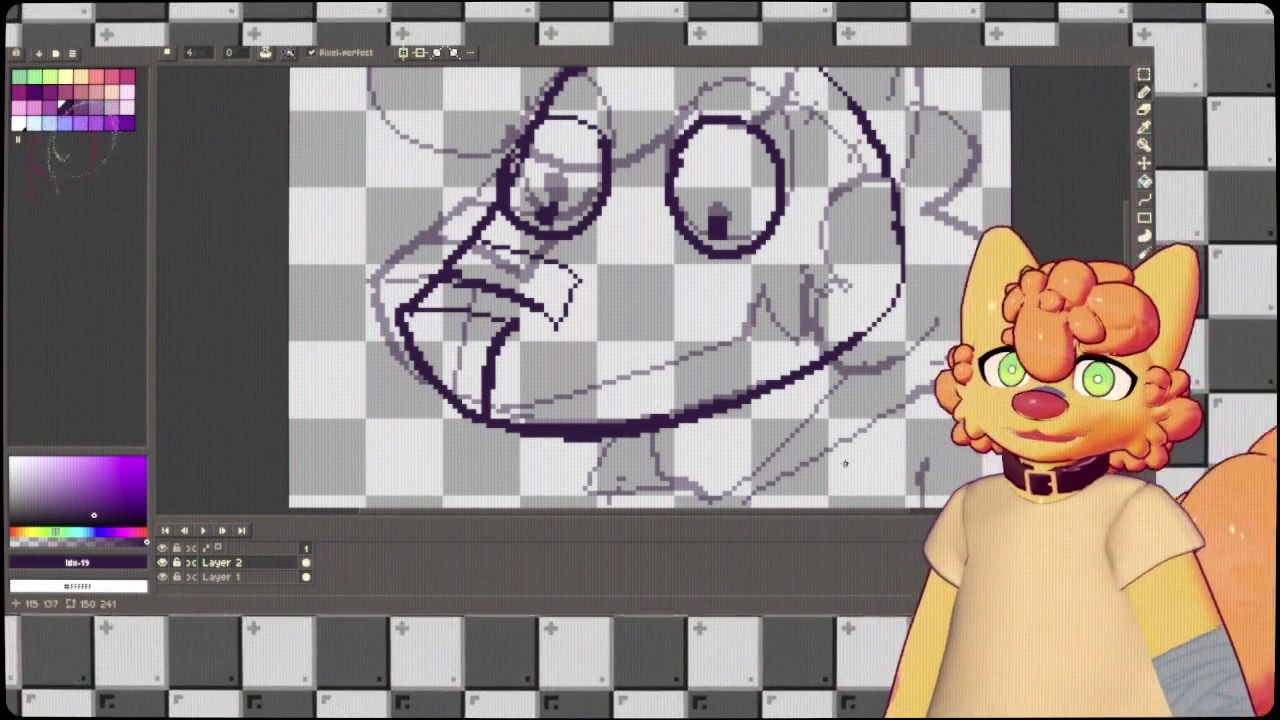
drag(497, 421, 735, 340)
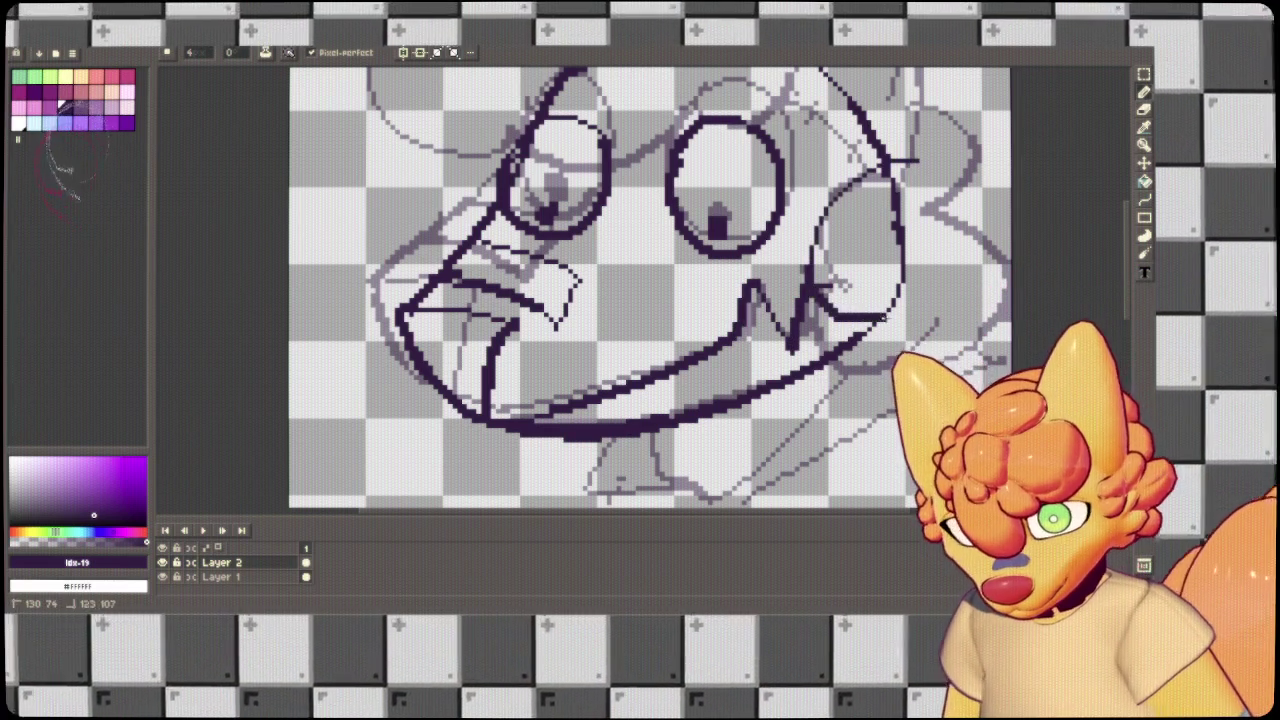
Trace the ear's outer, right and inner lines with a short inner stroke, then add Layer 3.
scroll(910, 182, up, 3)
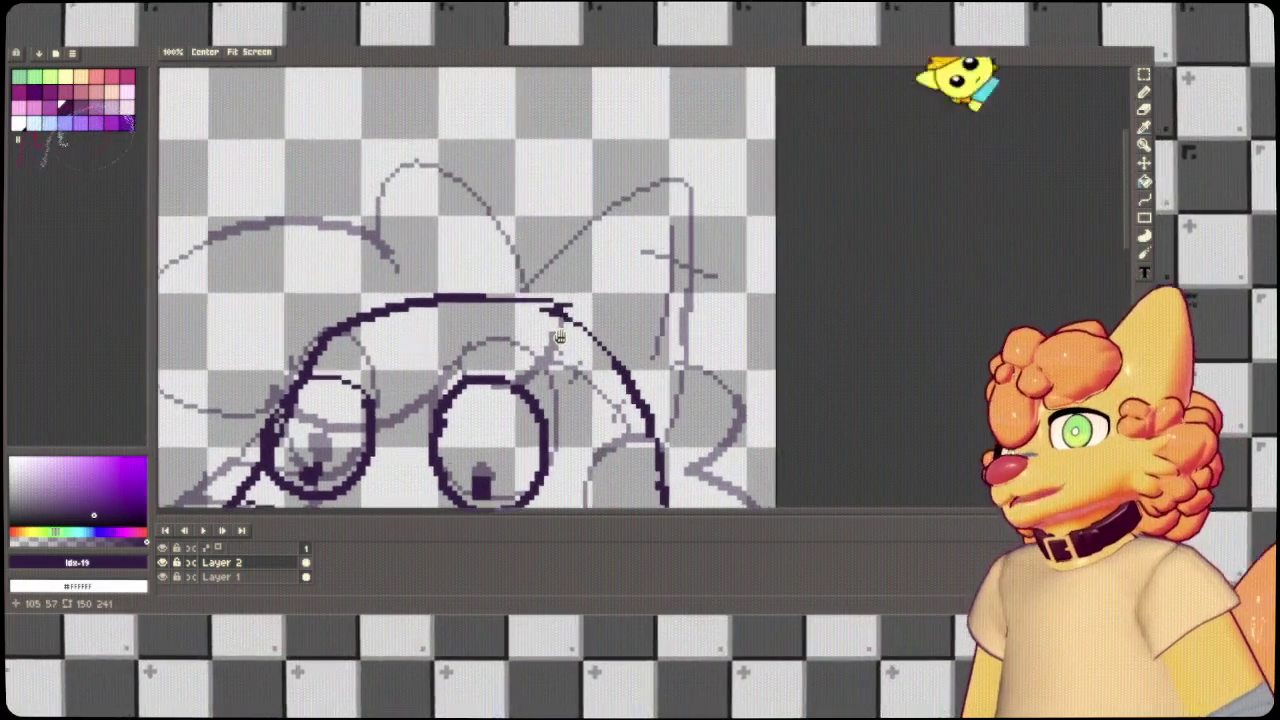
mouse_move(525, 287)
mouse_down()
mouse_move(693, 147)
mouse_move(682, 361)
mouse_up()
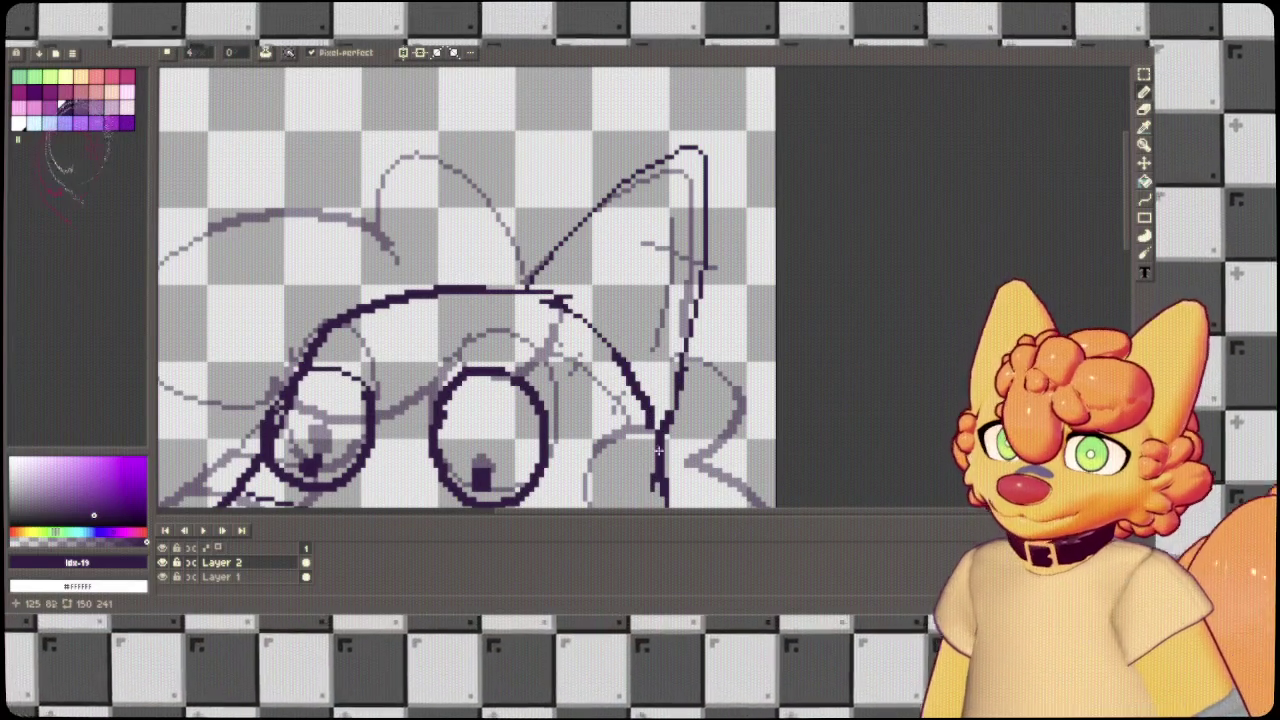
drag(683, 360, 668, 498)
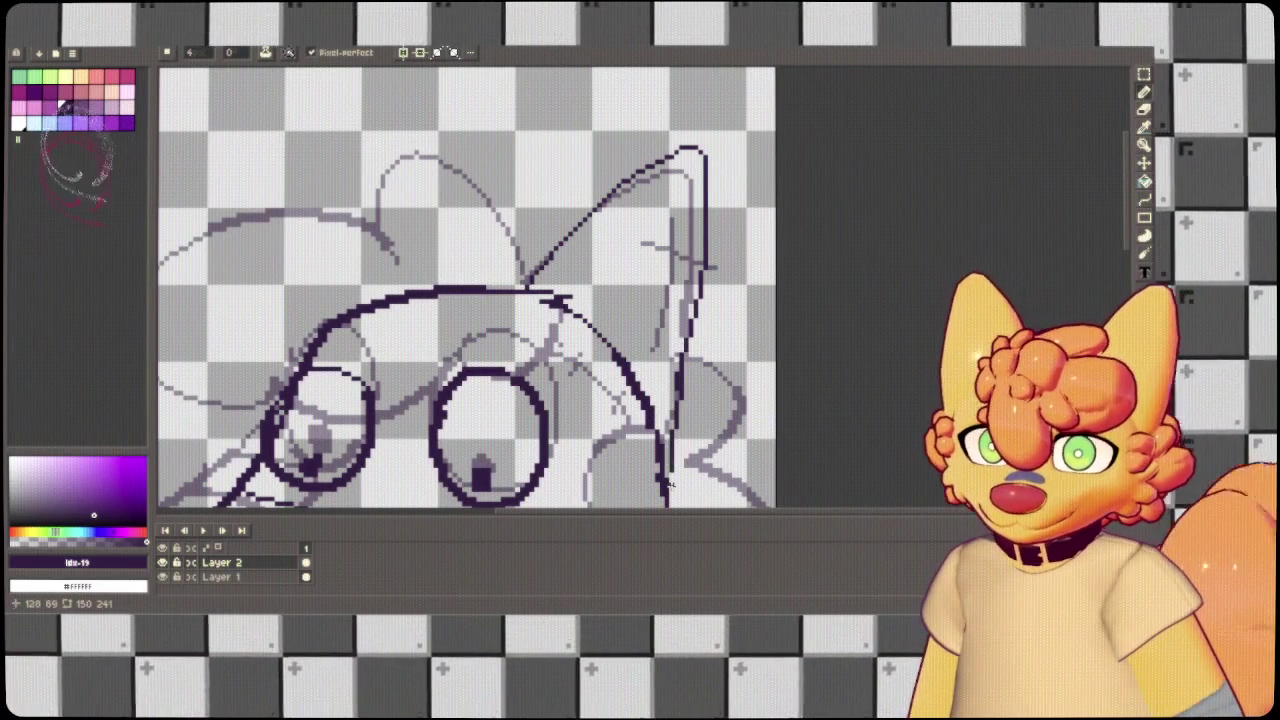
drag(677, 394, 668, 492)
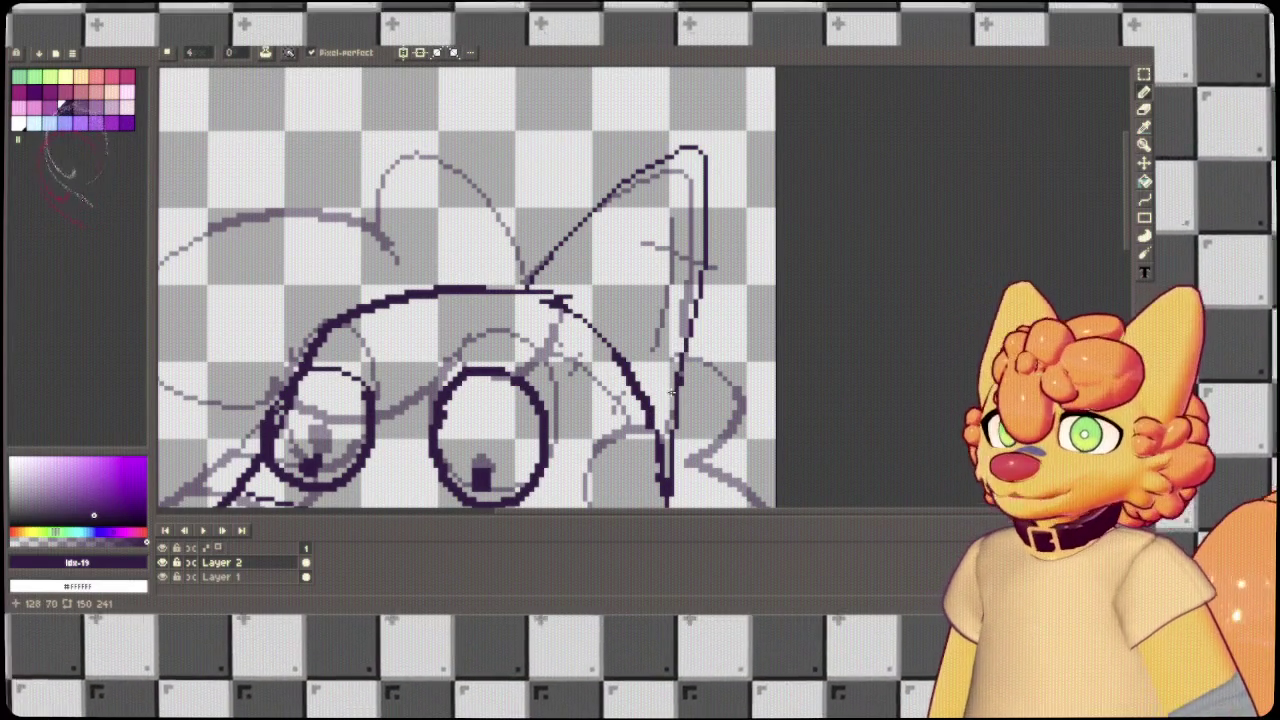
drag(701, 196, 647, 372)
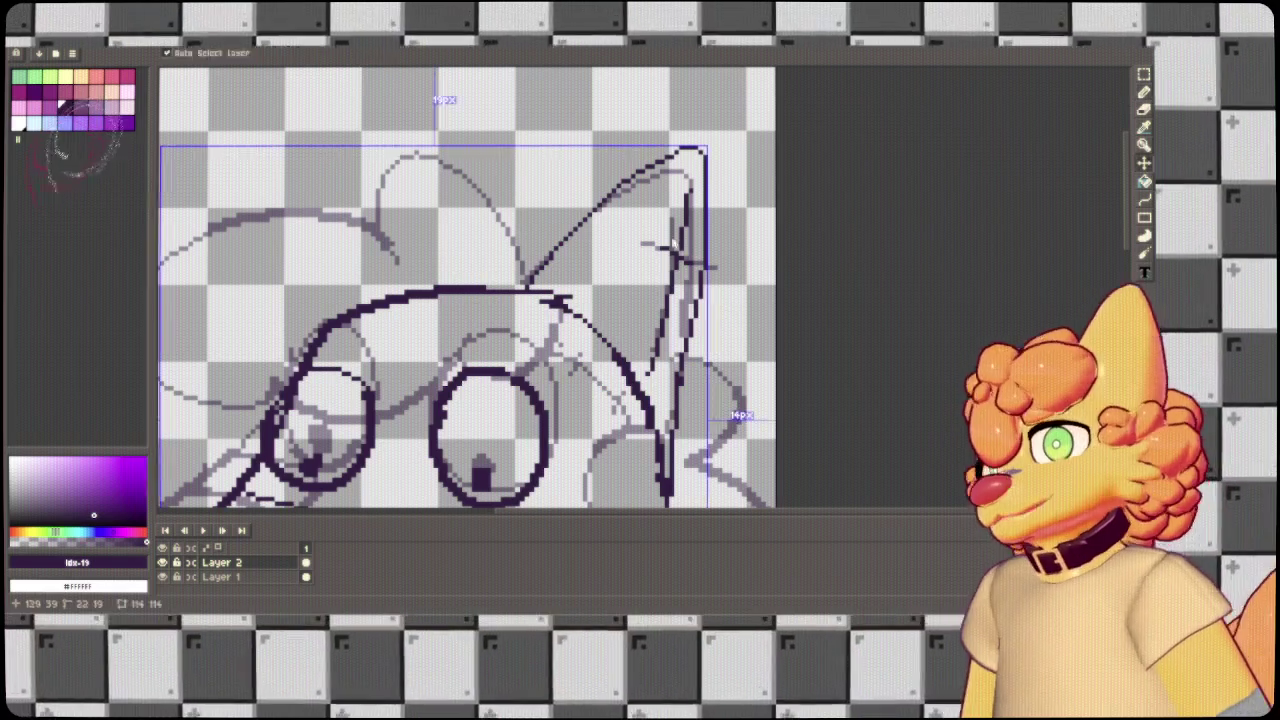
drag(652, 238, 684, 235)
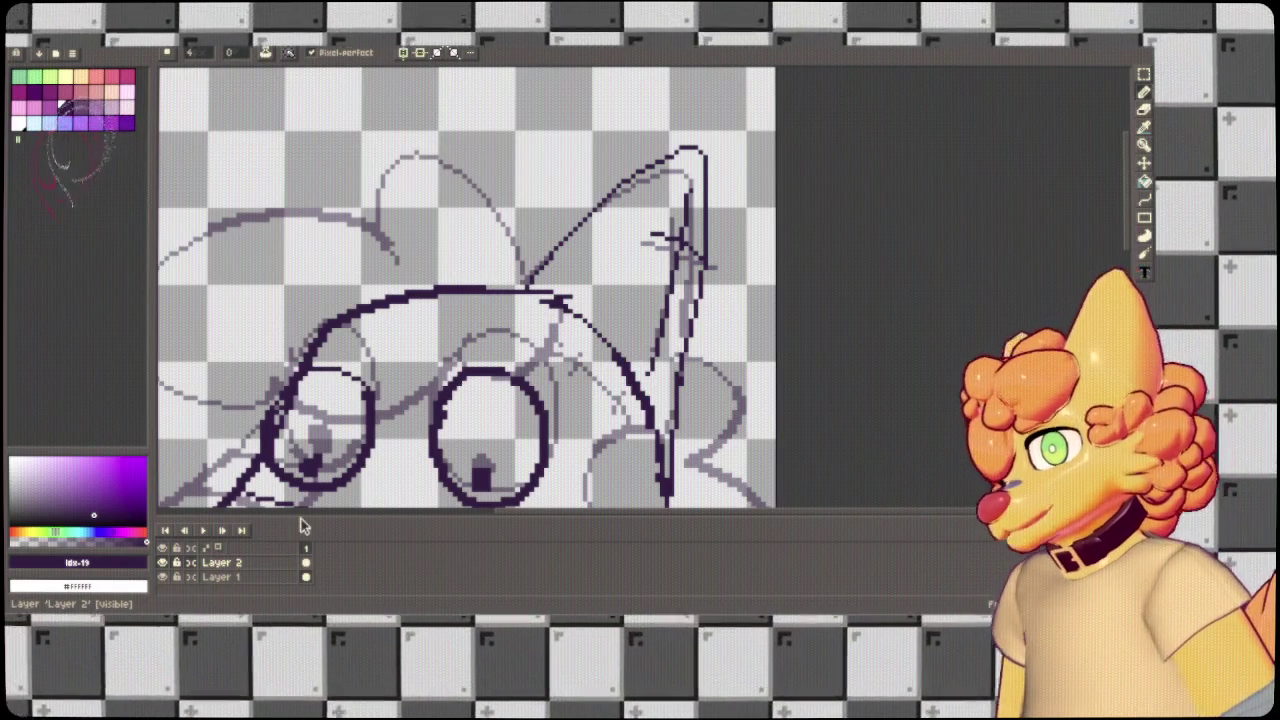
key(shift+n)
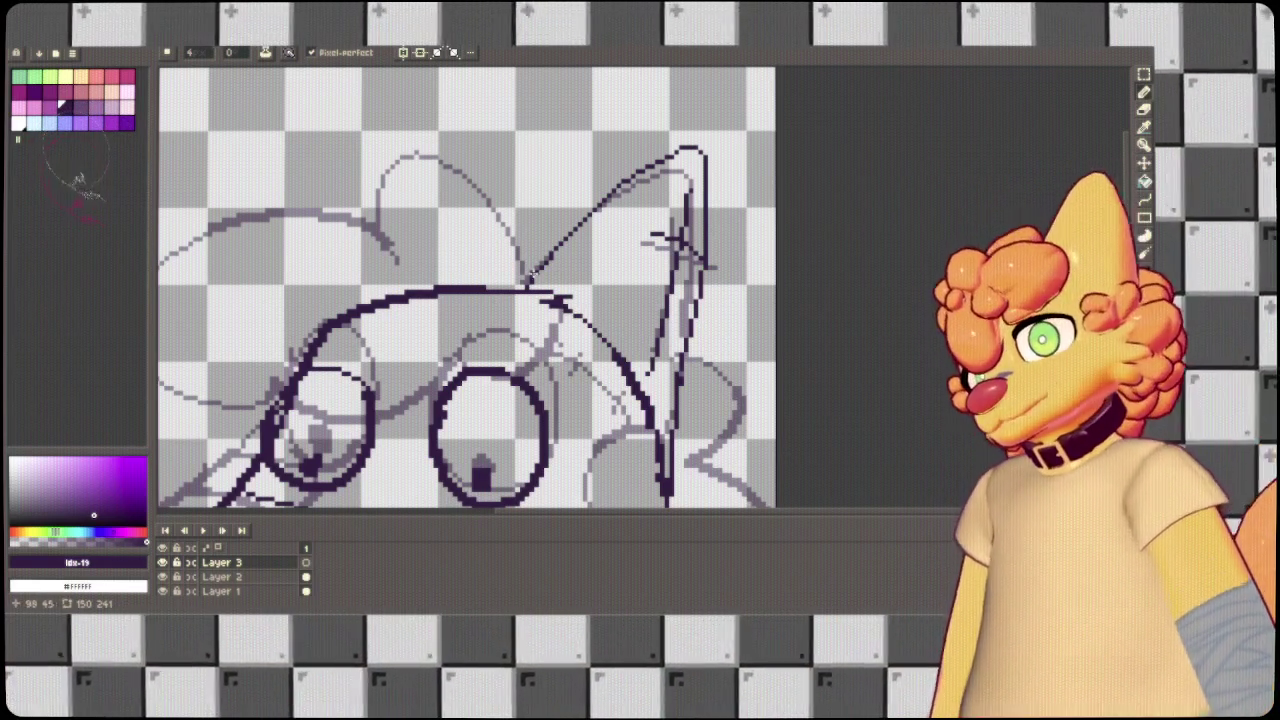
Try ear and head-top loops on Layer 3, undo them, and hide the sketch layer.
mouse_move(500, 275)
mouse_down()
mouse_move(542, 250)
mouse_move(552, 190)
mouse_move(479, 215)
mouse_move(443, 172)
mouse_move(590, 128)
mouse_move(290, 318)
mouse_move(450, 305)
mouse_move(476, 290)
mouse_up()
key(ctrl+z)
key(ctrl+z)
key(ctrl+z)
mouse_move(632, 192)
mouse_down()
mouse_move(476, 300)
mouse_move(660, 268)
mouse_up()
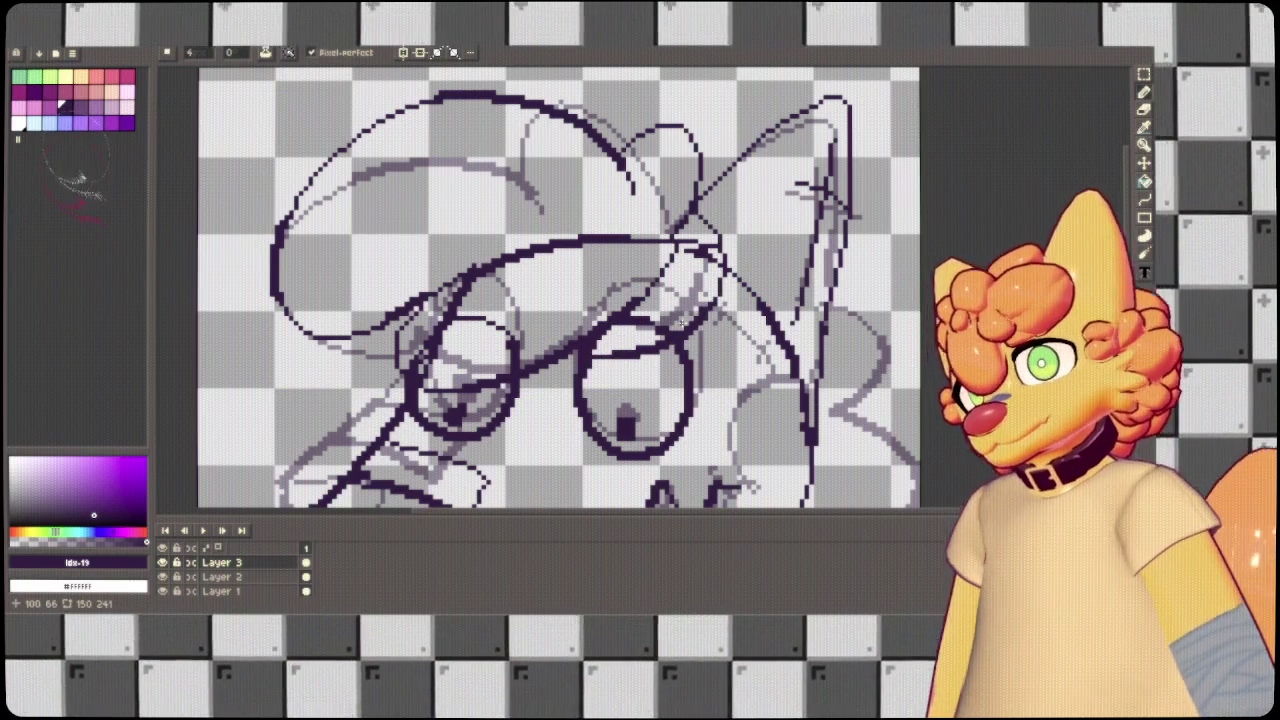
key(ctrl+z)
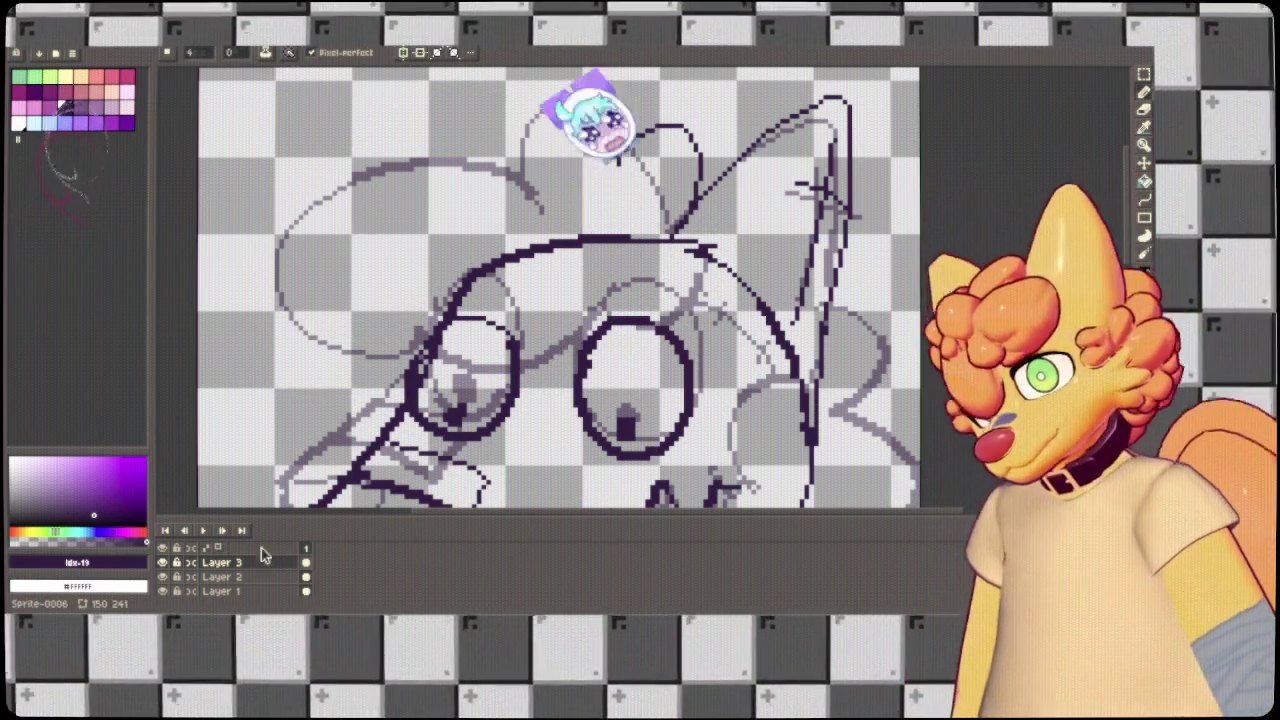
click(162, 591)
Erase part of the right ear line on Layer 2.
drag(644, 288, 611, 188)
scroll(611, 188, down, 2)
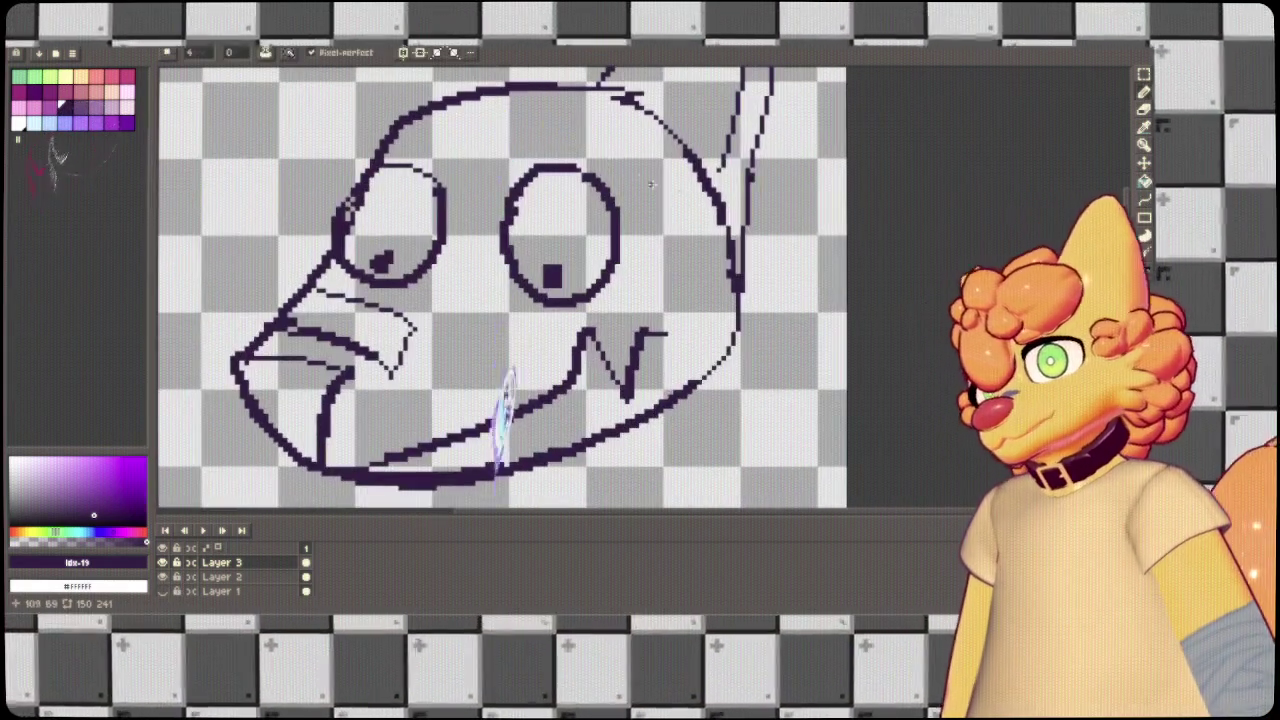
scroll(764, 248, up, 3)
key(b)
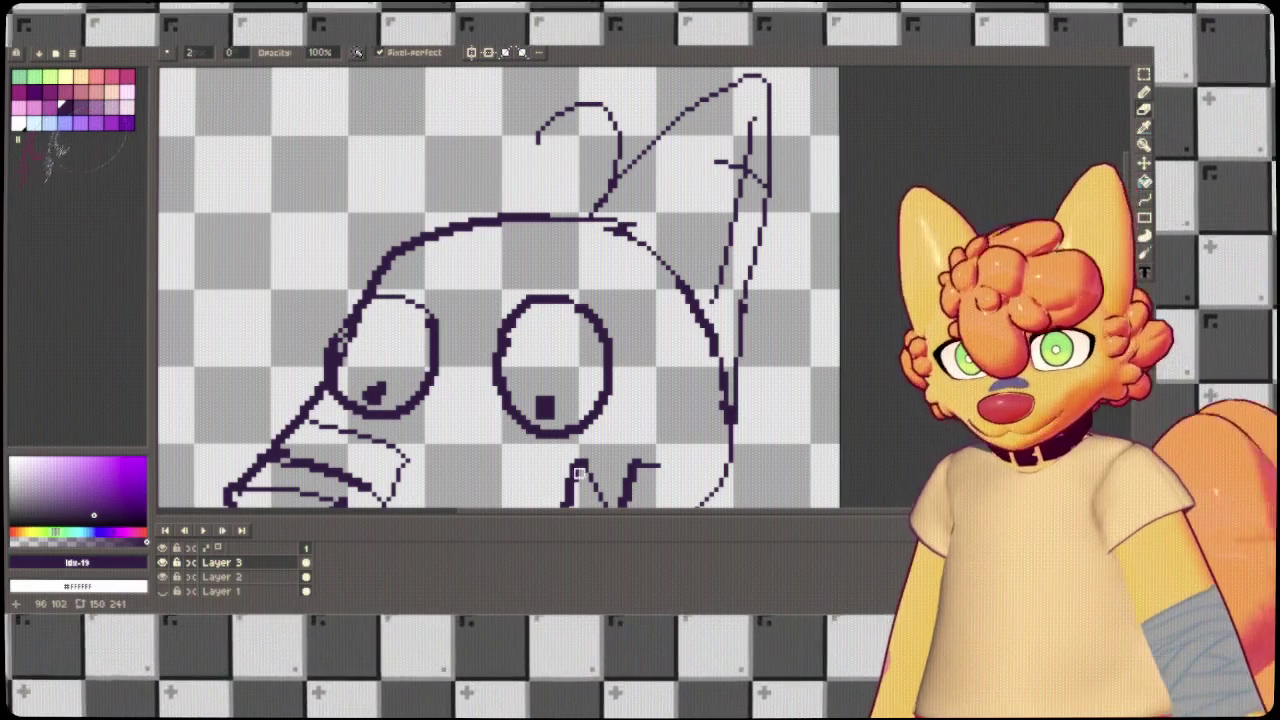
click(276, 577)
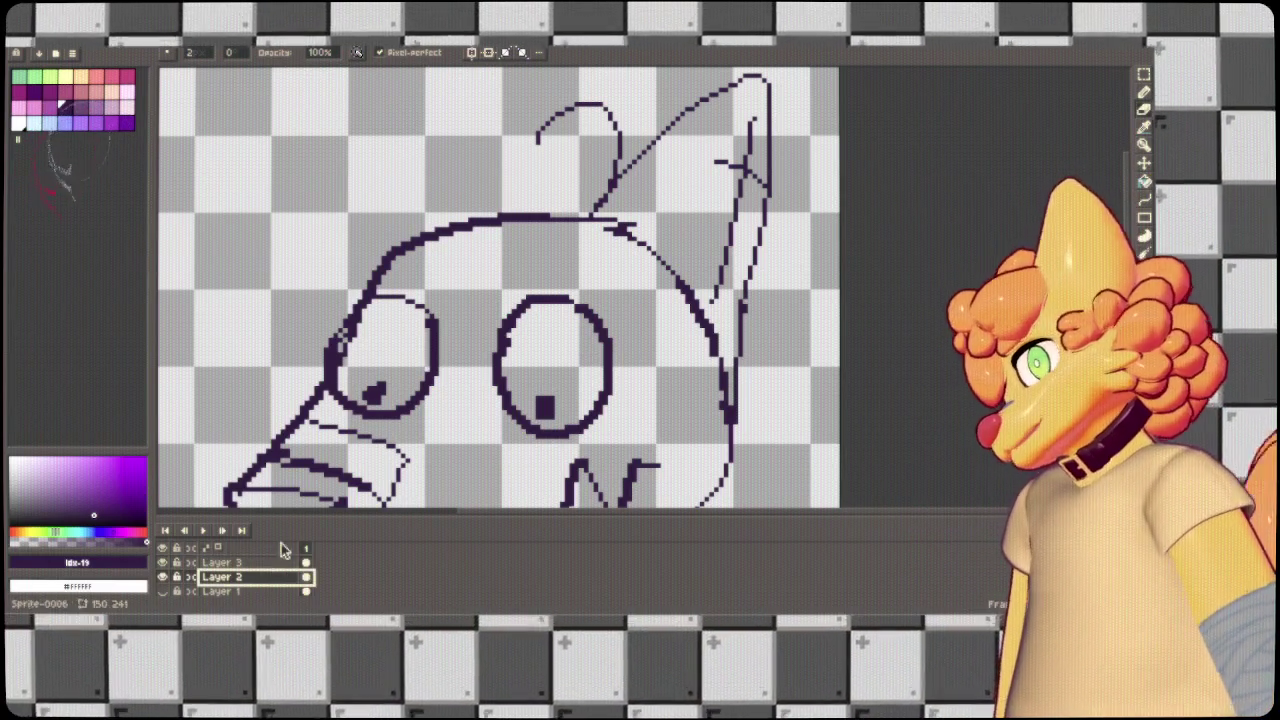
drag(745, 296, 731, 425)
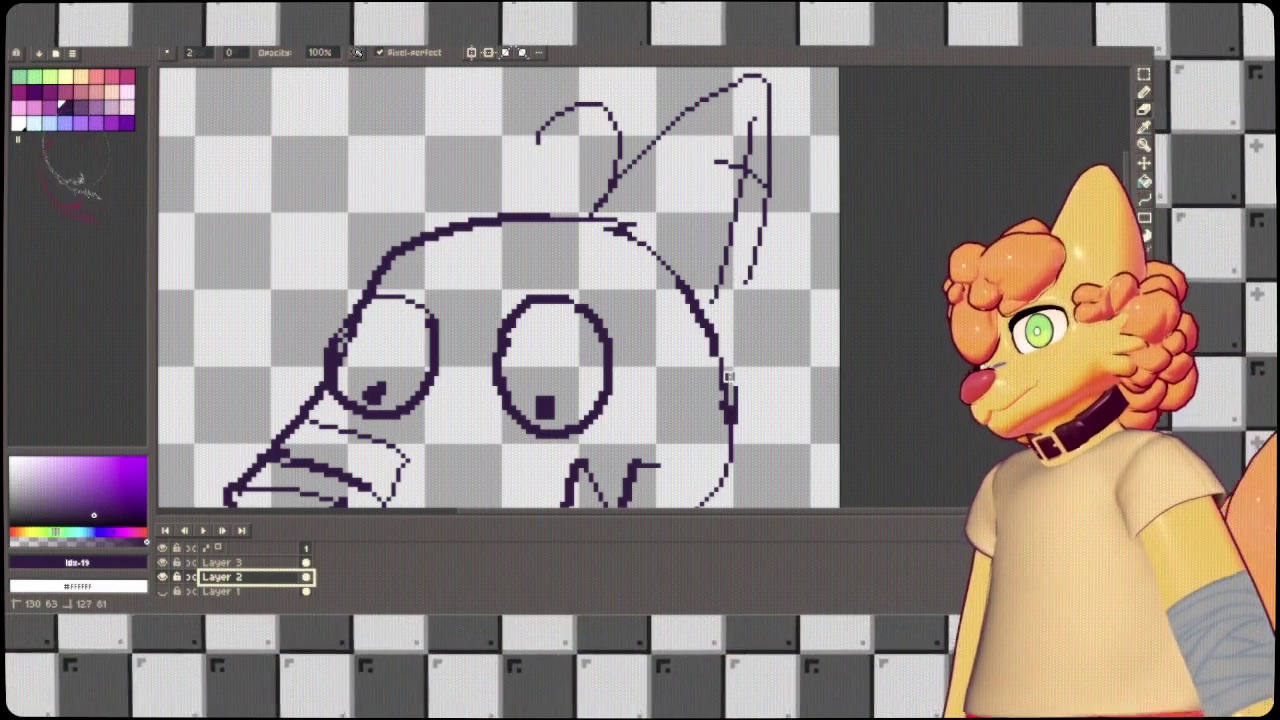
key(b)
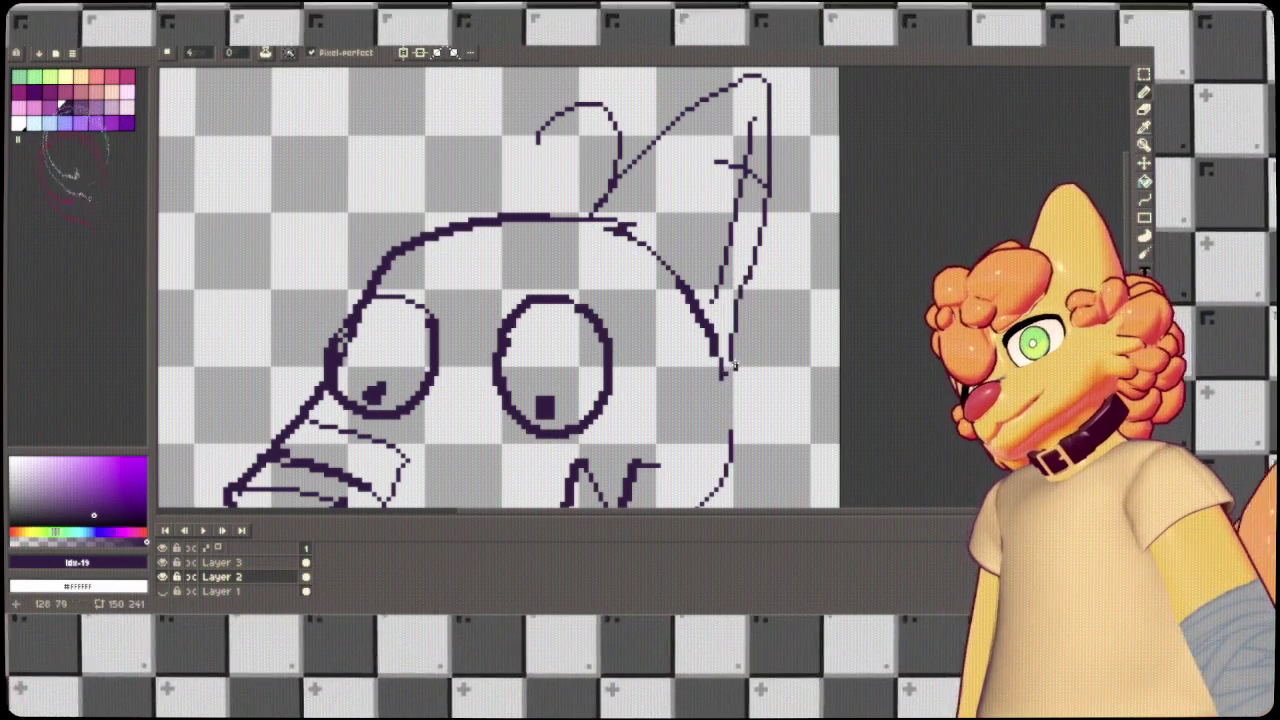
Try shifting the Layer 2 drawing left and down, then undo the move.
key(v)
drag(751, 282, 727, 362)
key(ctrl+z)
key(b)
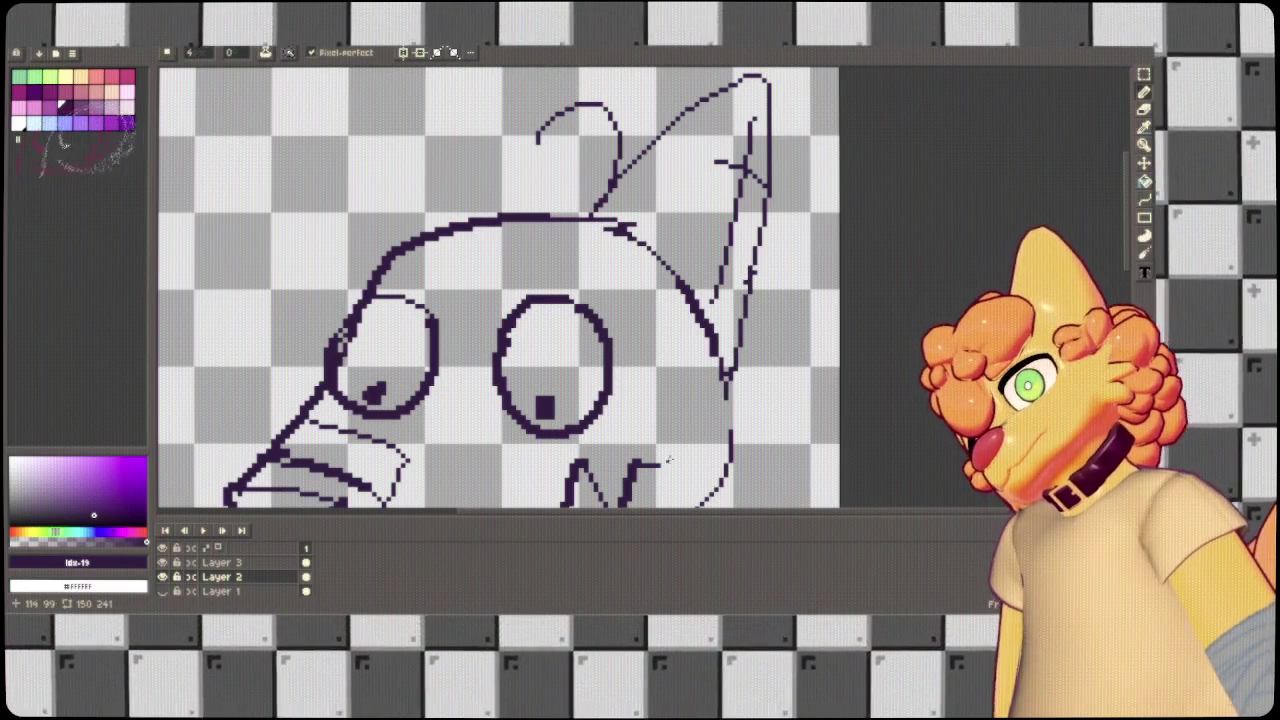
On Layer 3, draw the head-top curl, large hair arc, eyelid lines and right-side curve.
click(243, 567)
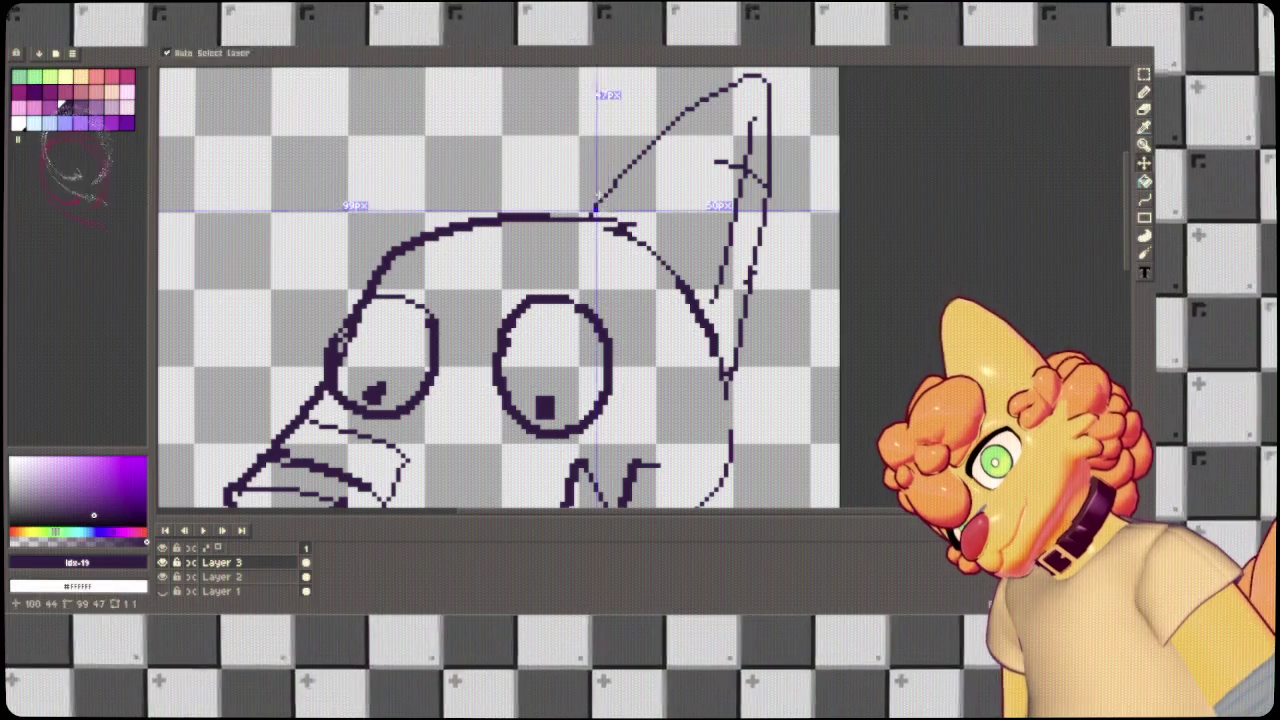
drag(540, 180, 600, 188)
mouse_move(520, 140)
mouse_down()
mouse_move(268, 215)
mouse_move(335, 288)
mouse_up()
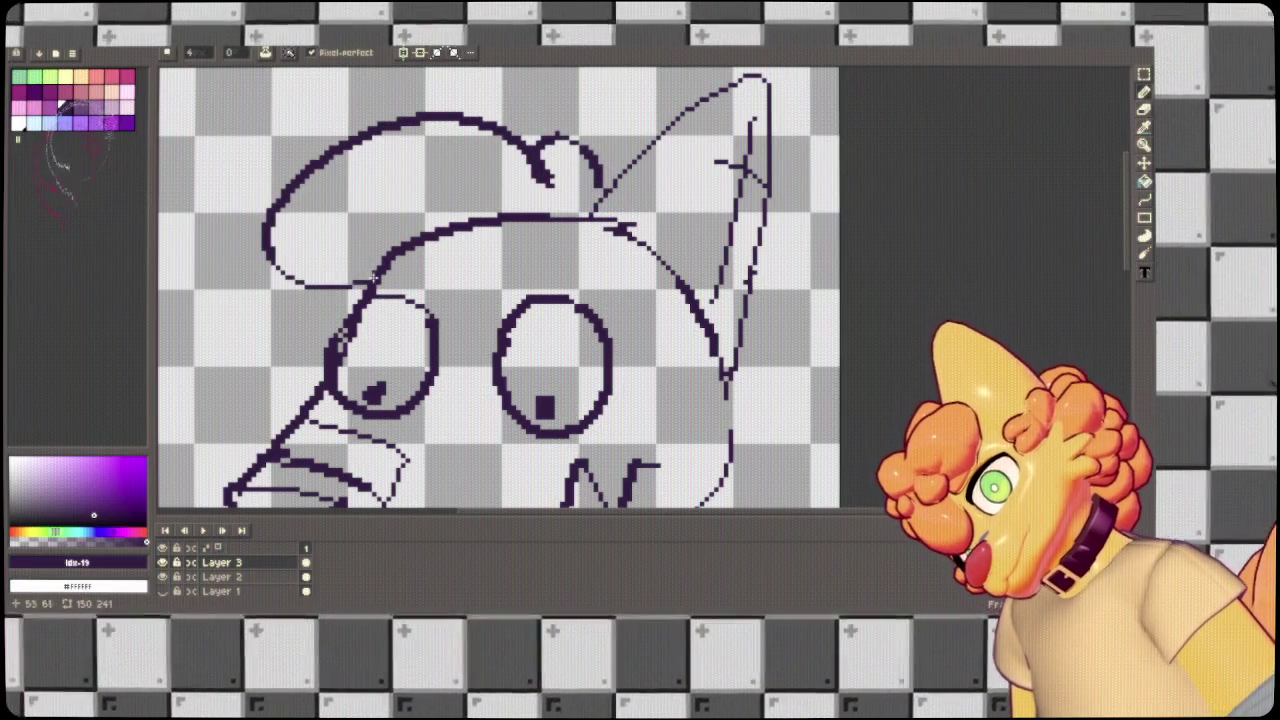
mouse_move(330, 345)
mouse_down()
mouse_move(640, 307)
mouse_move(600, 192)
mouse_up()
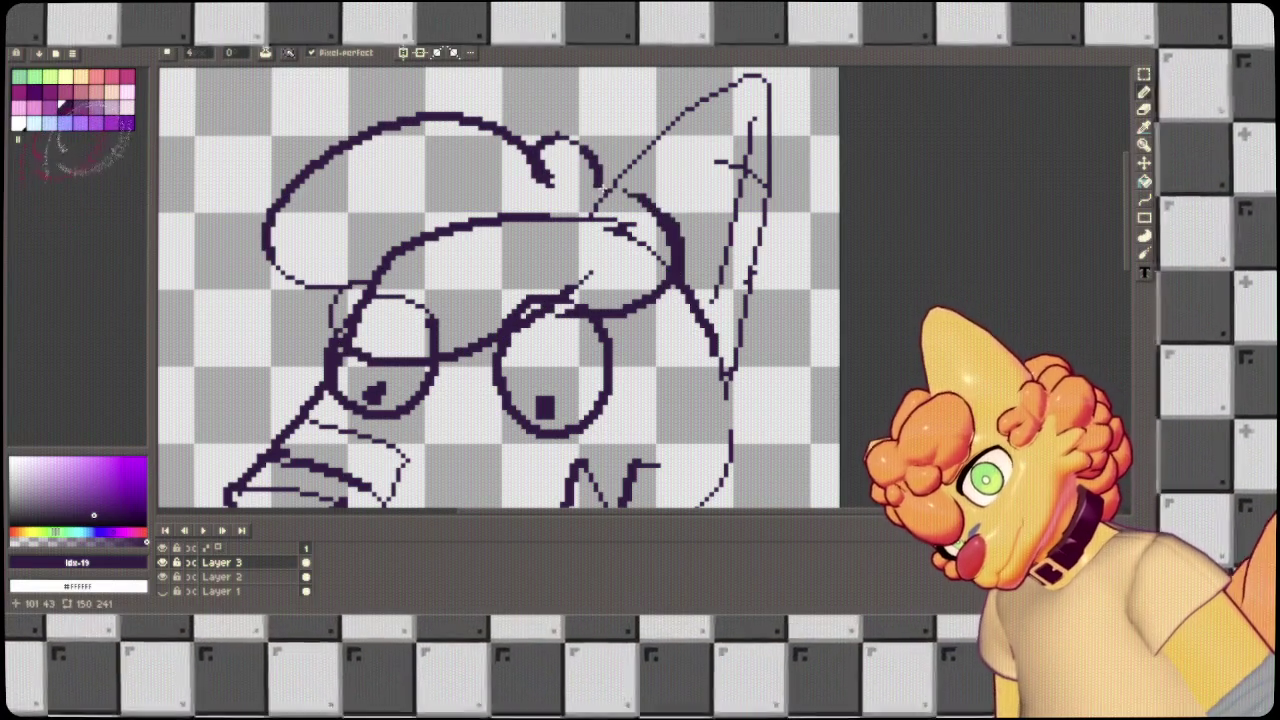
drag(604, 345, 530, 317)
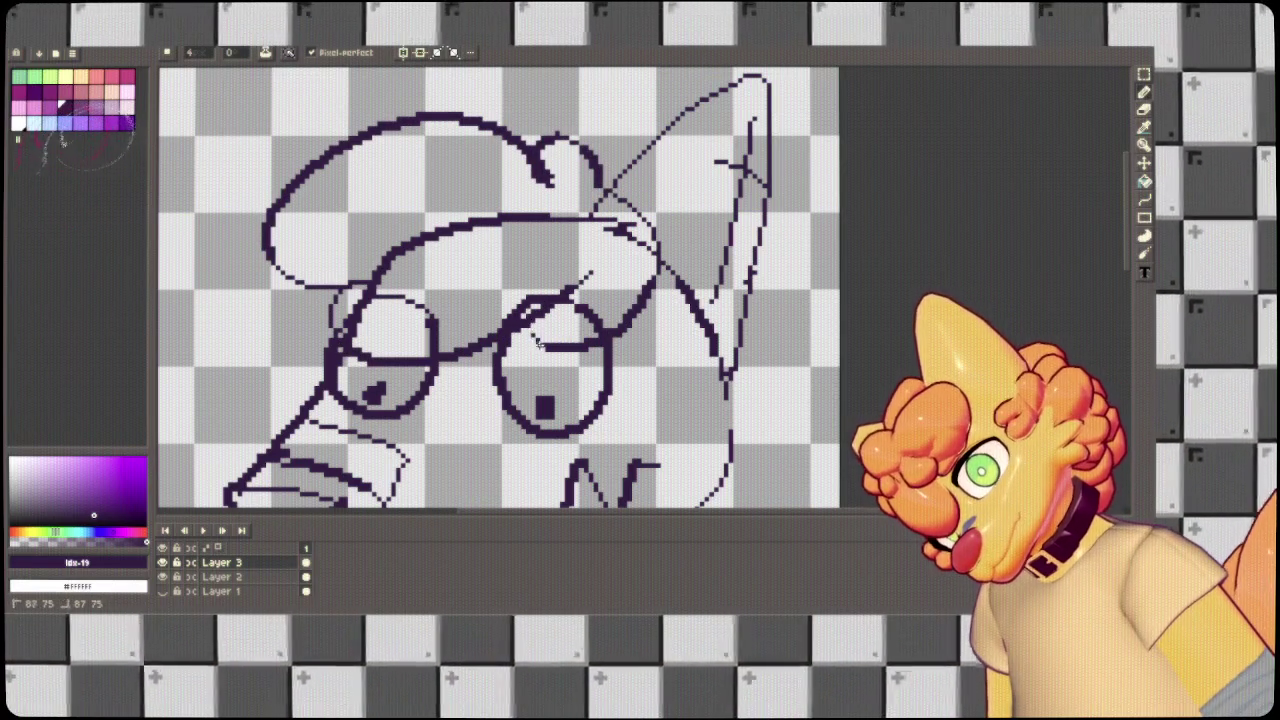
key(space)
drag(679, 396, 709, 301)
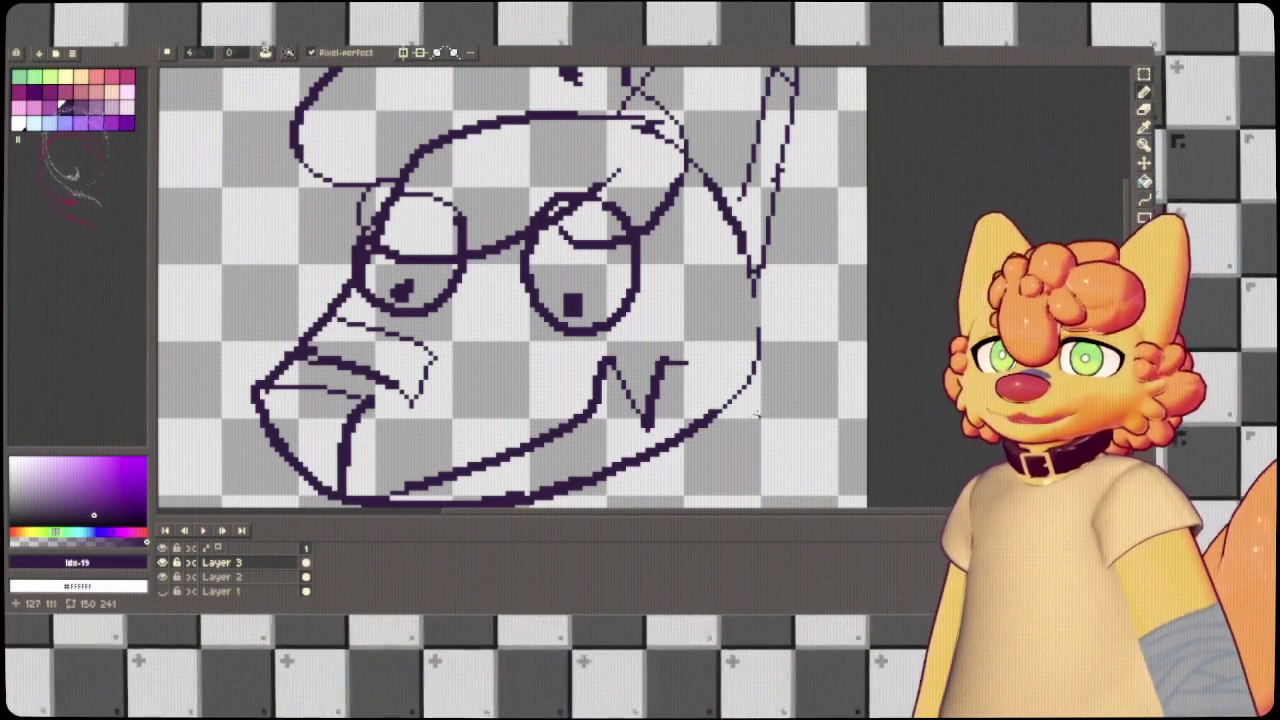
On Layer 2, replace the old right cheek line with a new curved one.
click(222, 577)
key(e)
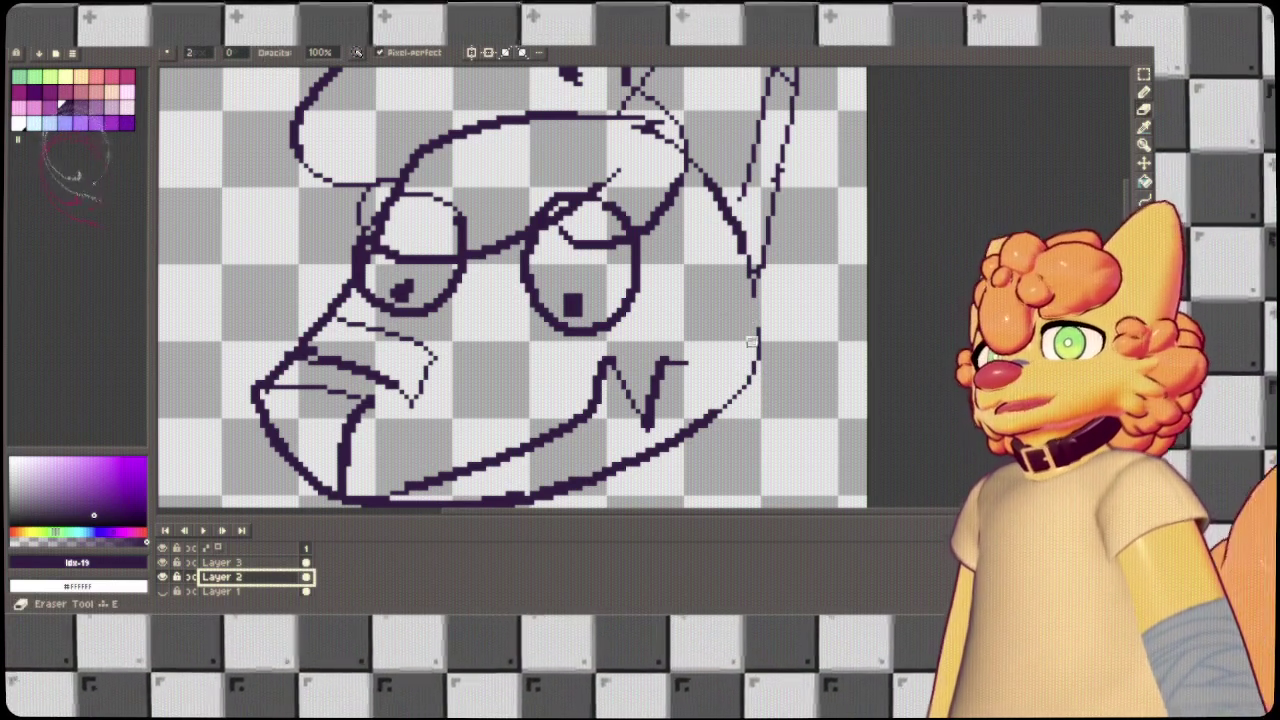
drag(760, 330, 697, 428)
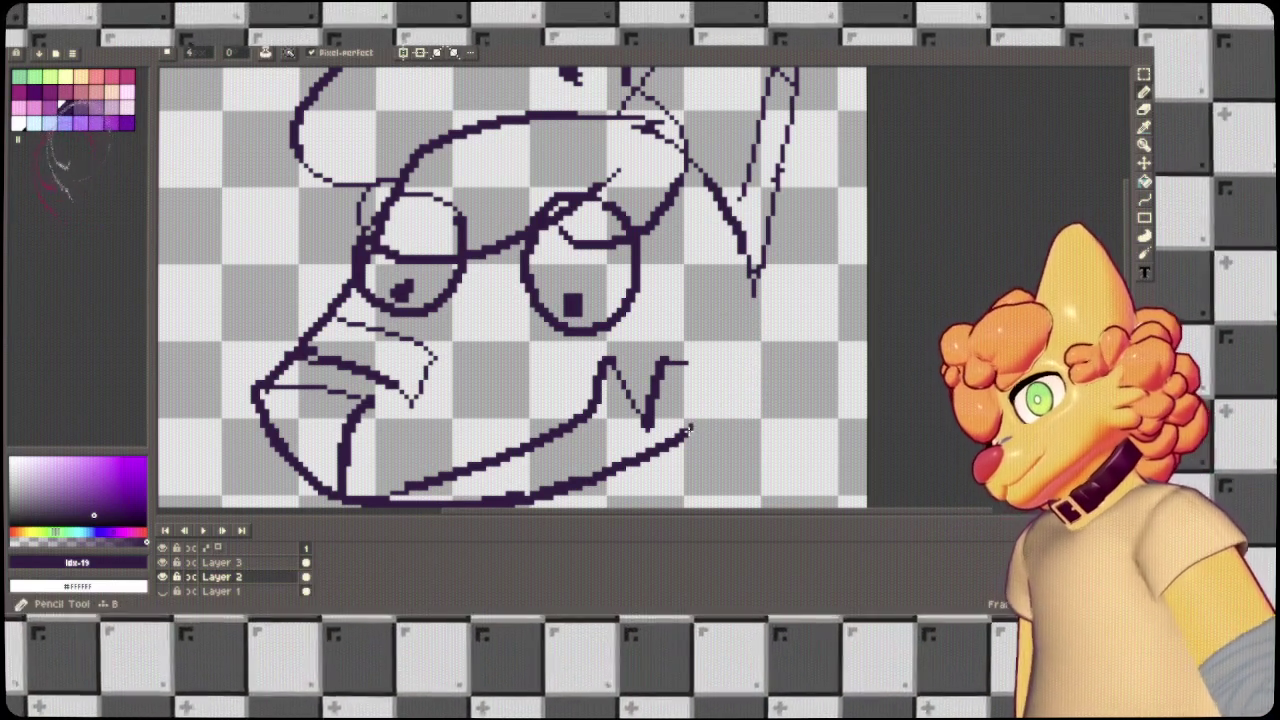
key(b)
drag(690, 430, 748, 300)
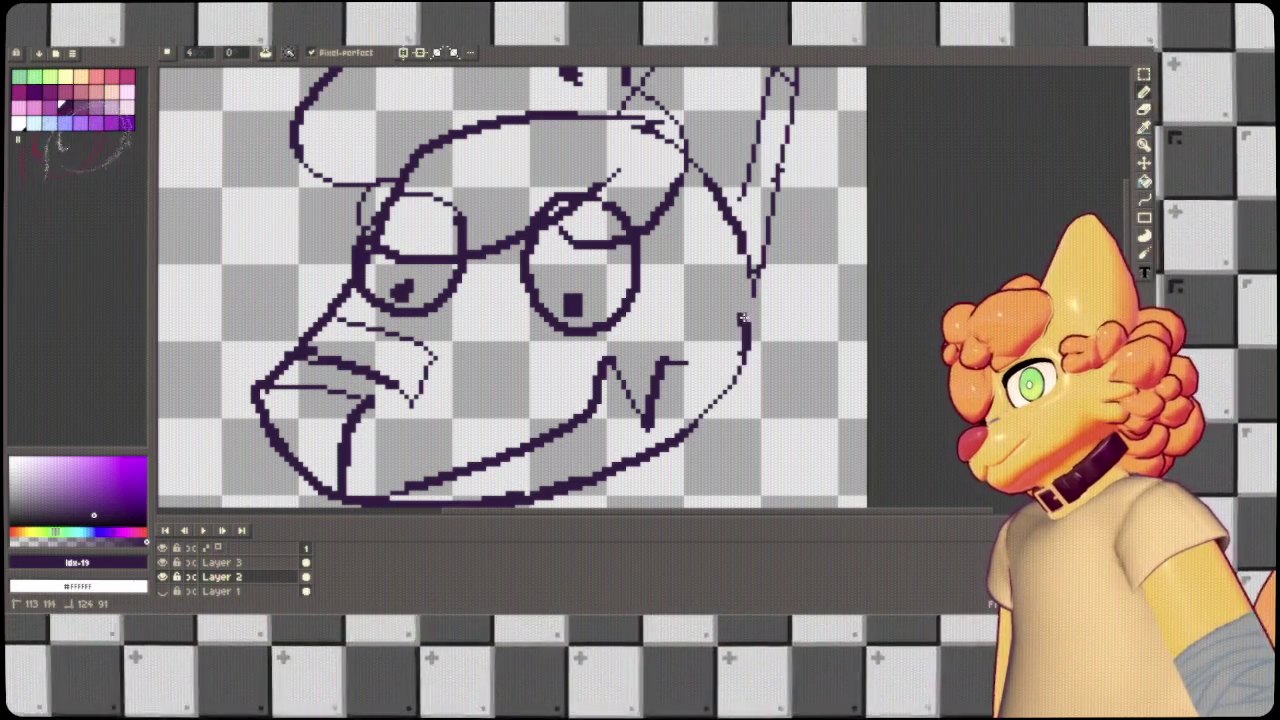
On Layer 3, draw a rounded right cheek curve and a lower-right jaw line.
click(272, 564)
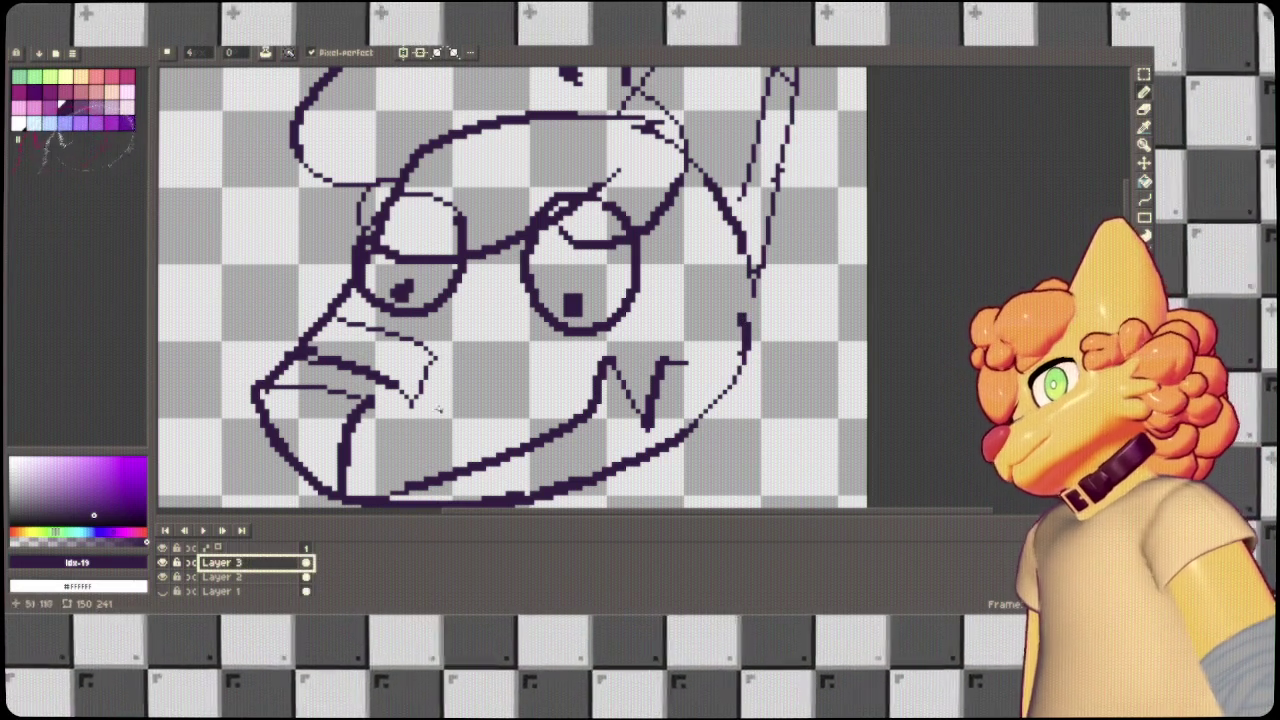
drag(650, 345, 745, 260)
drag(648, 360, 740, 415)
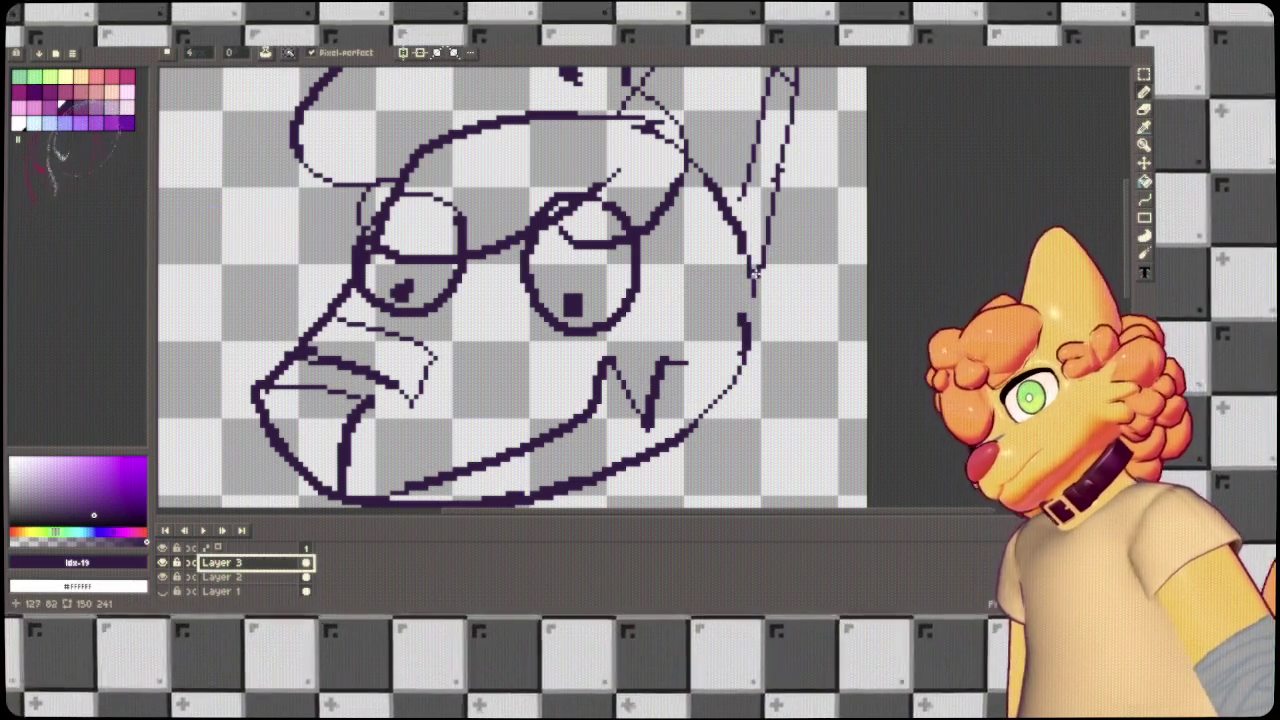
drag(745, 260, 690, 362)
drag(652, 465, 803, 440)
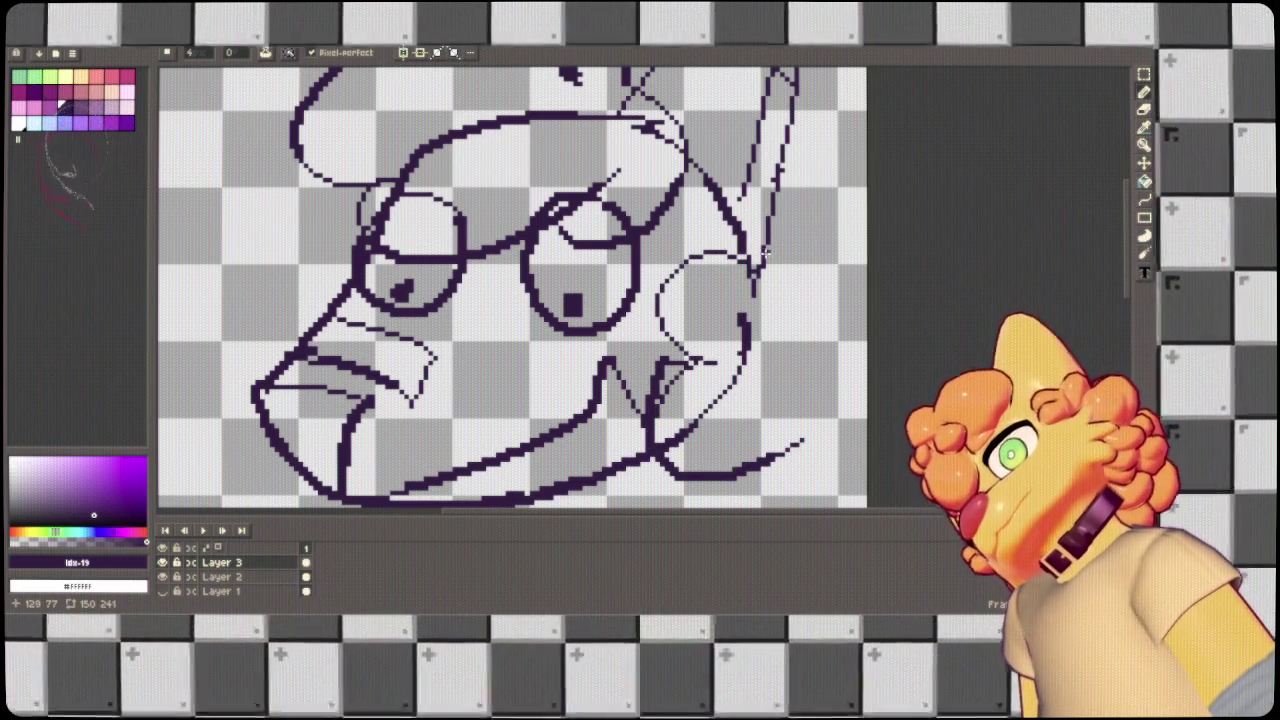
drag(760, 234, 795, 369)
Add another jaw stroke sweeping out toward the right edge.
key(v)
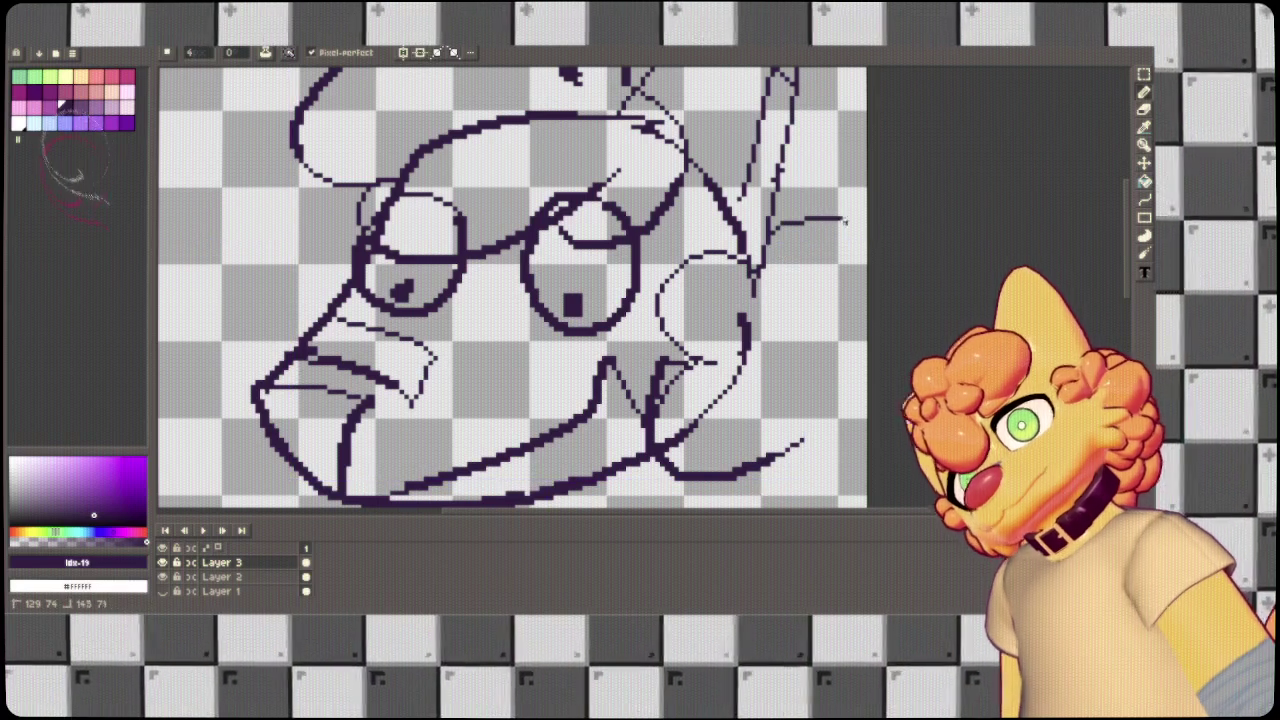
key(b)
scroll(800, 268, down, 3)
drag(765, 381, 862, 365)
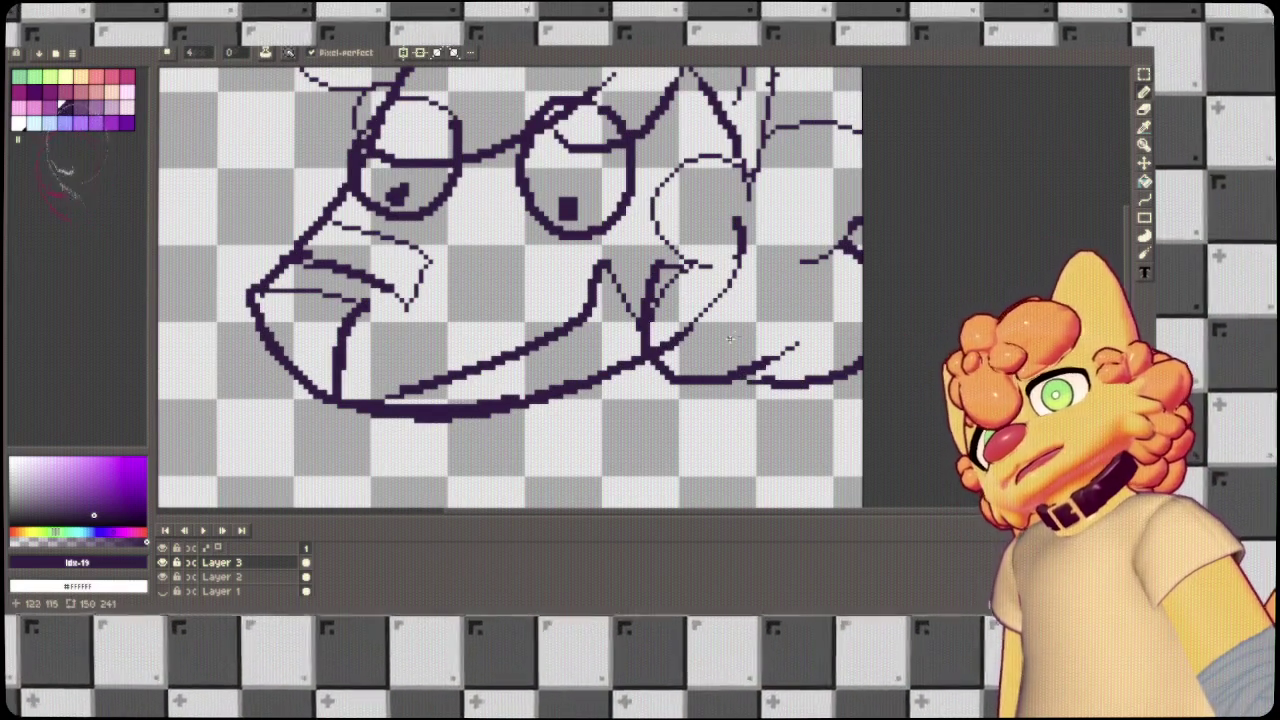
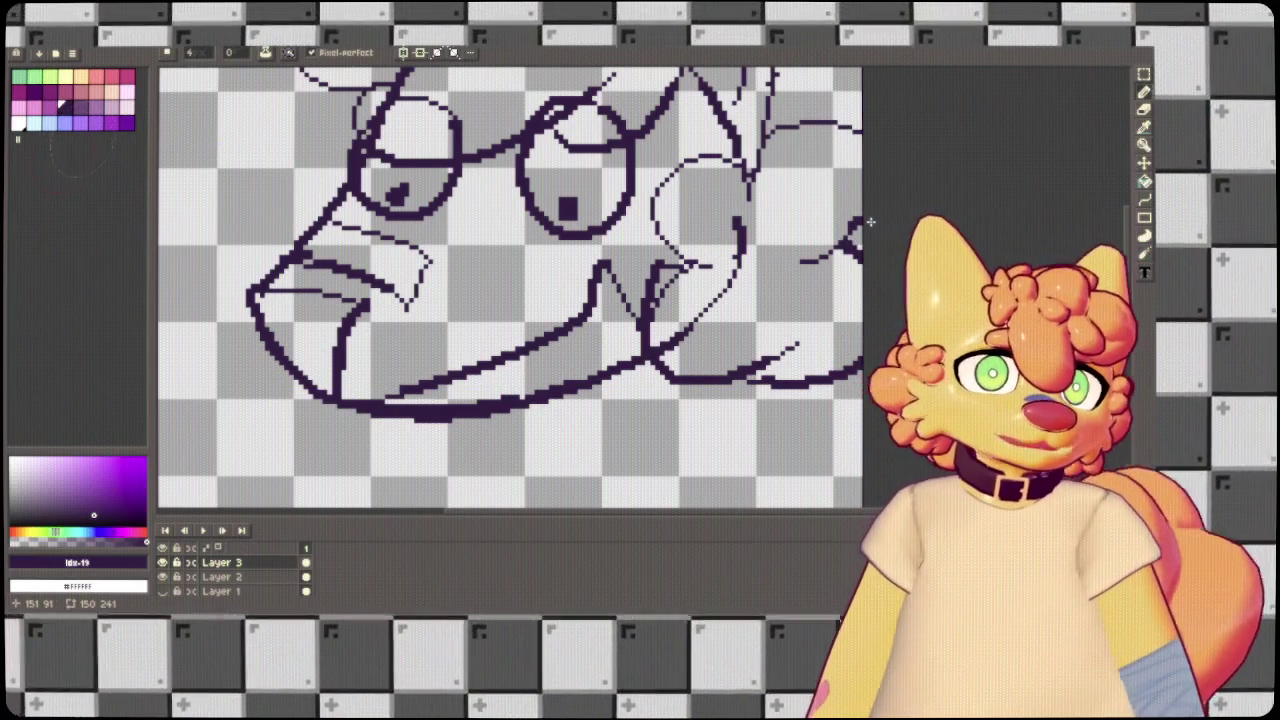
Zoom out, try the next palette colour, return to dark purple and take the Eraser.
scroll(838, 215, down, 1)
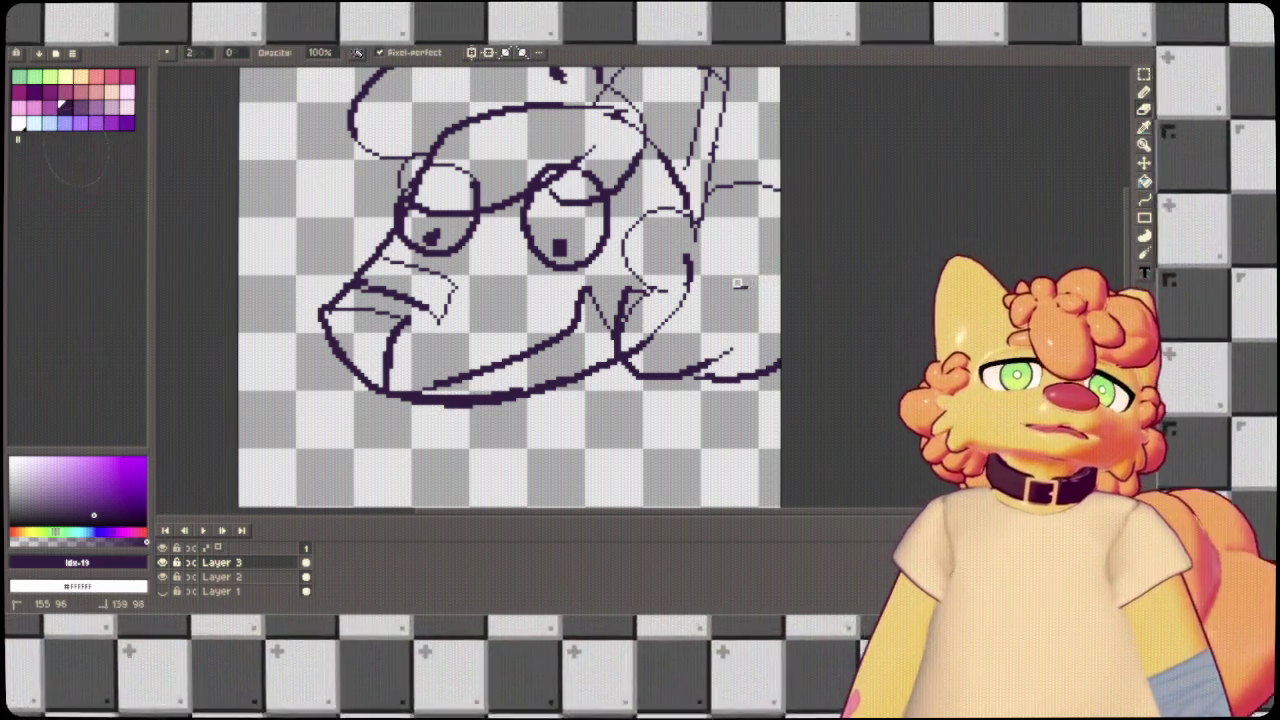
key(bracketright)
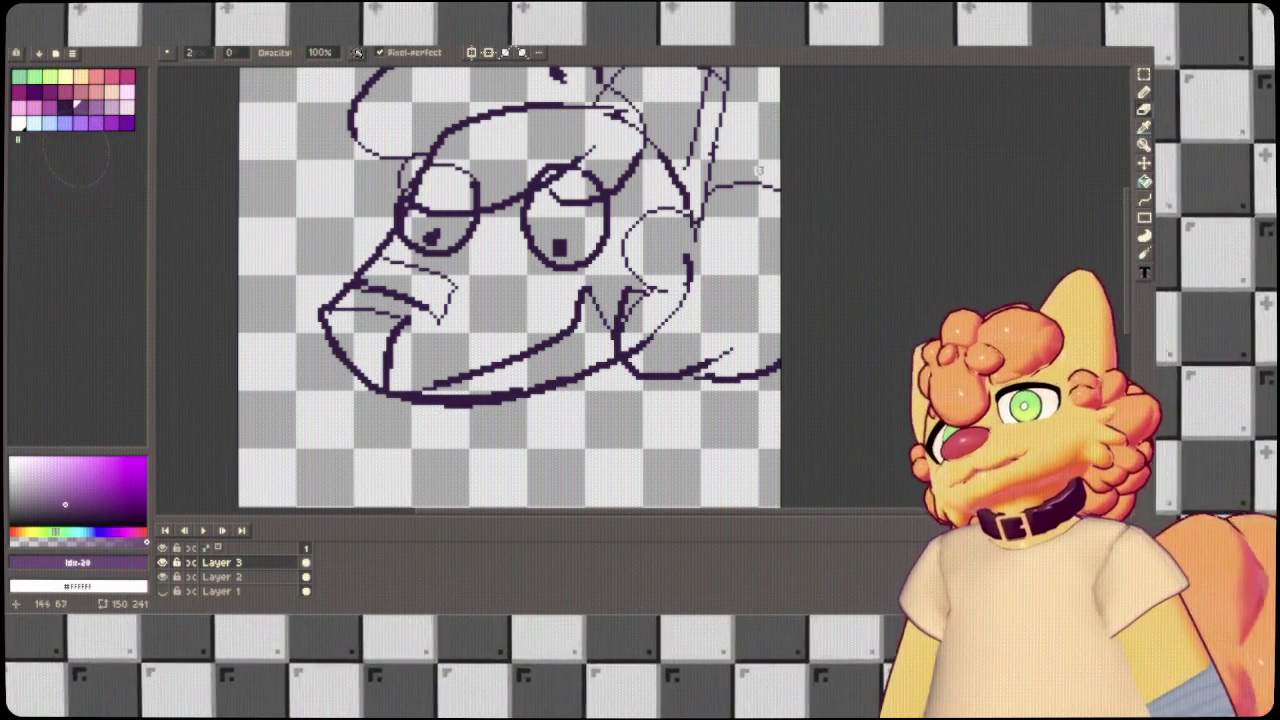
key(bracketleft)
key(bracketleft)
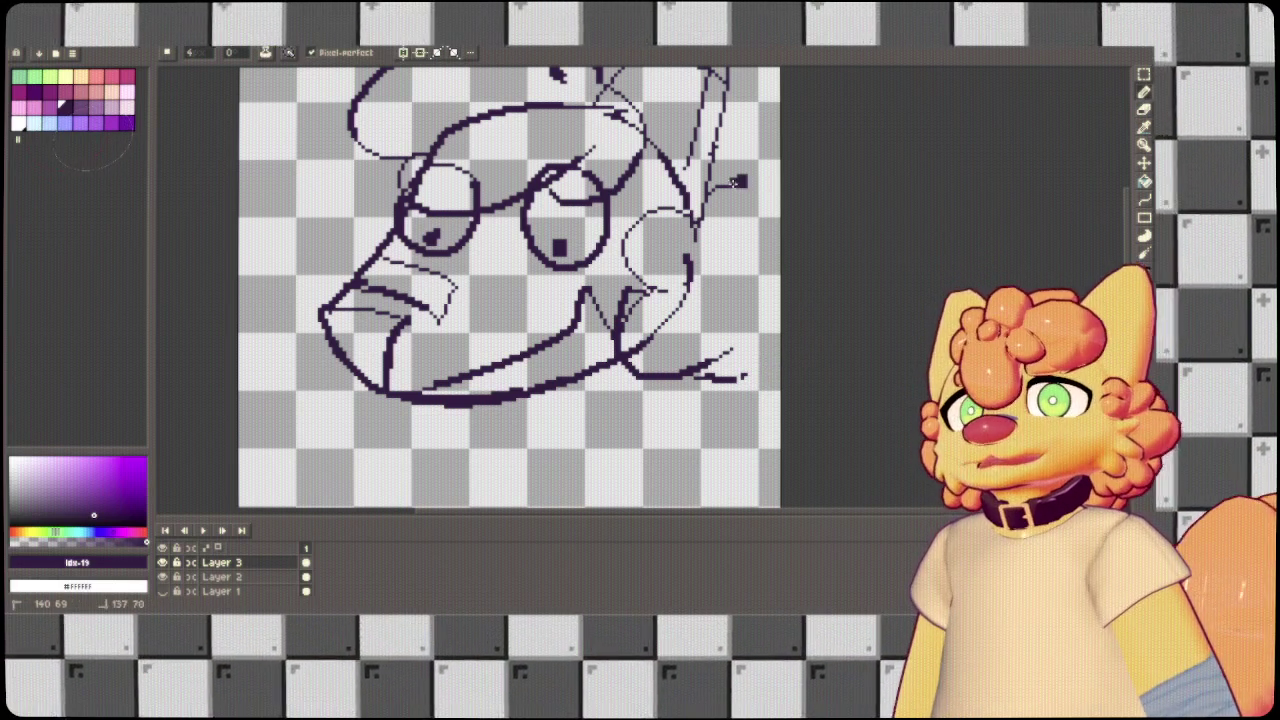
key(e)
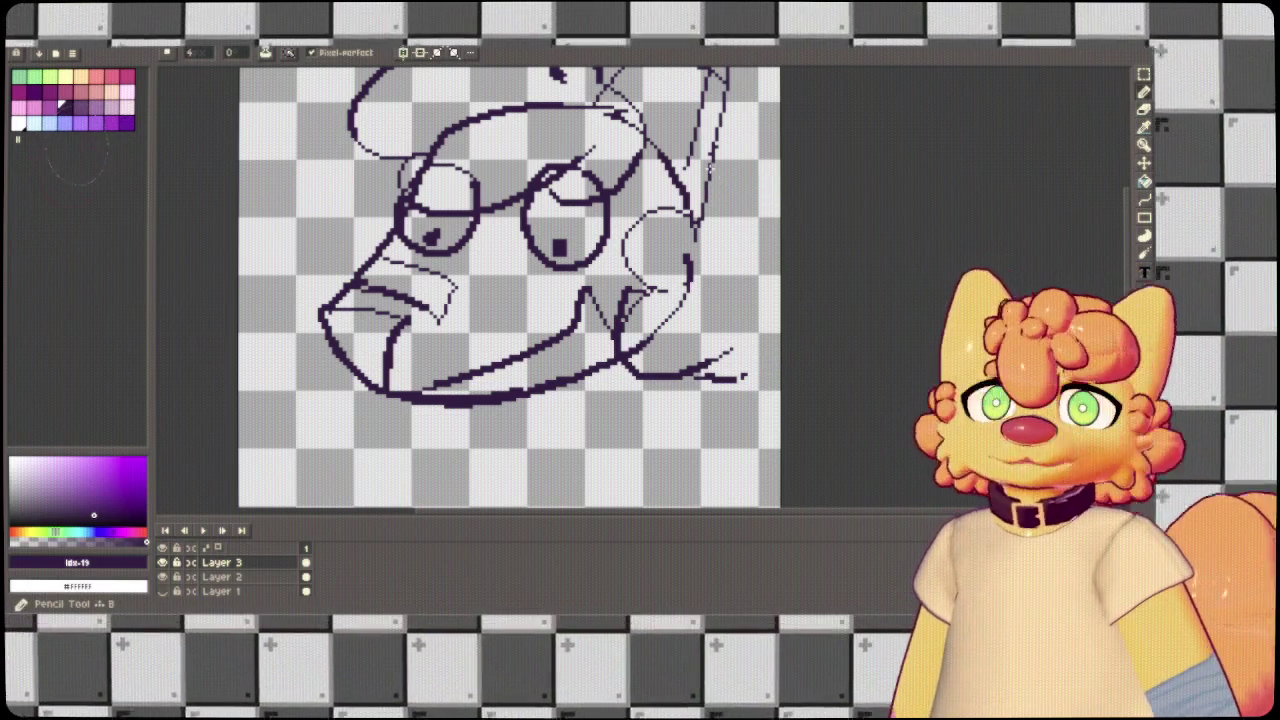
Redraw the right-edge line and jaw trail, then erase the old thick cheek curve and thin arc.
drag(790, 270, 742, 320)
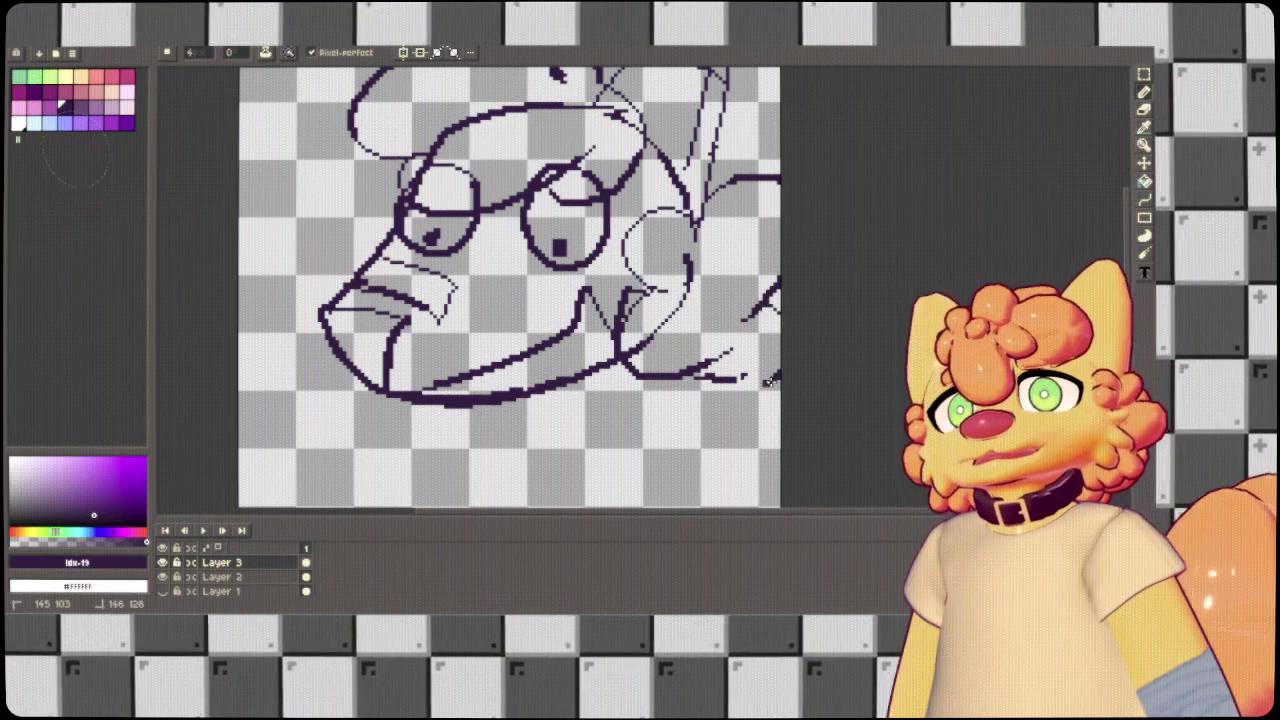
drag(700, 380, 778, 367)
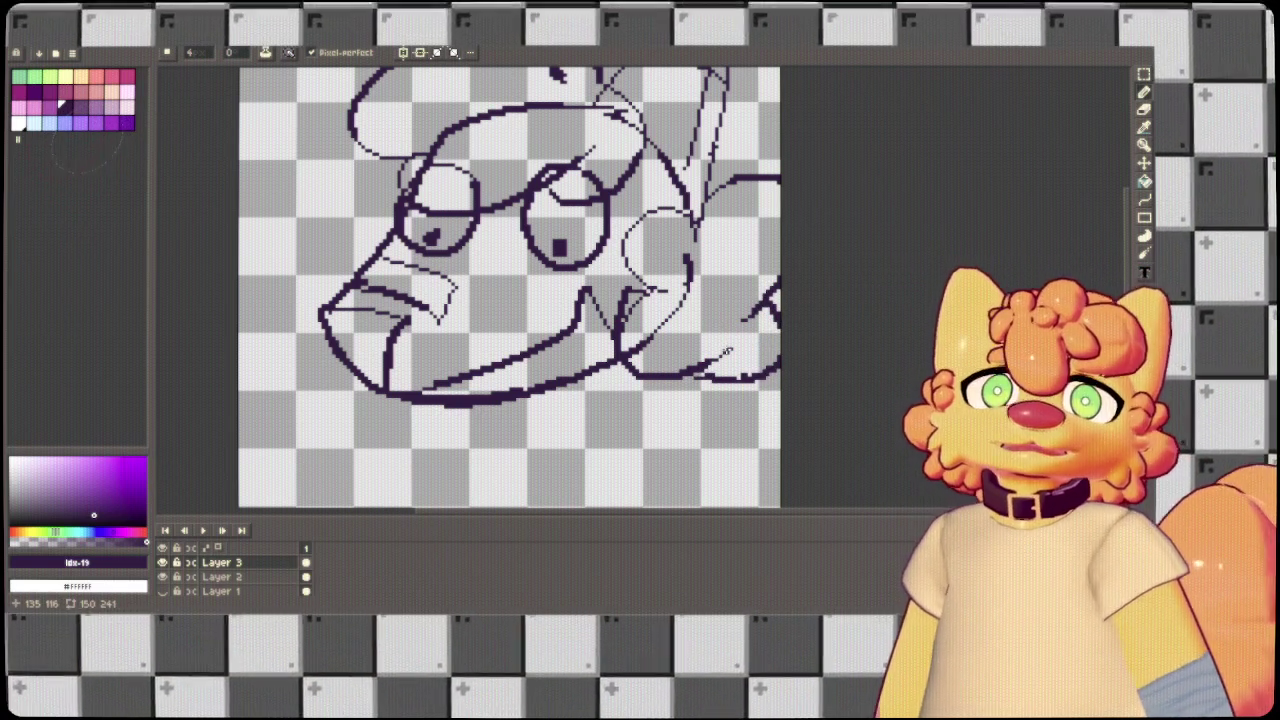
key(e)
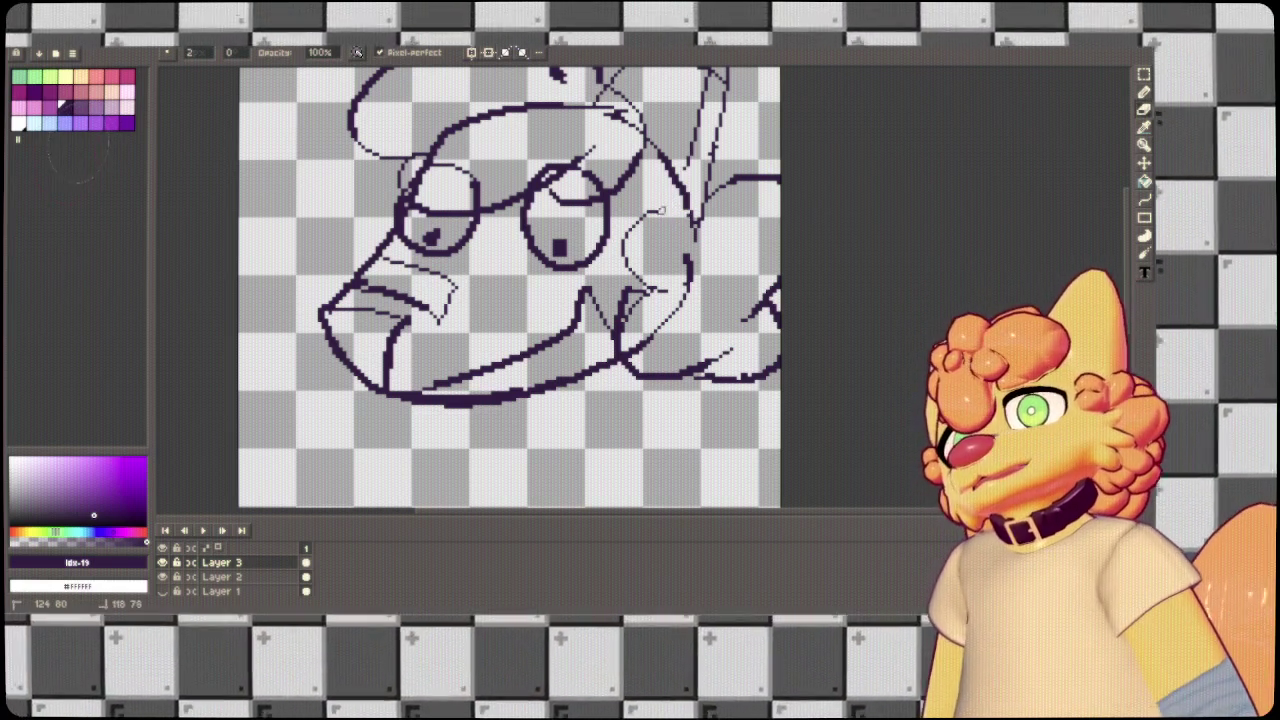
drag(631, 258, 620, 254)
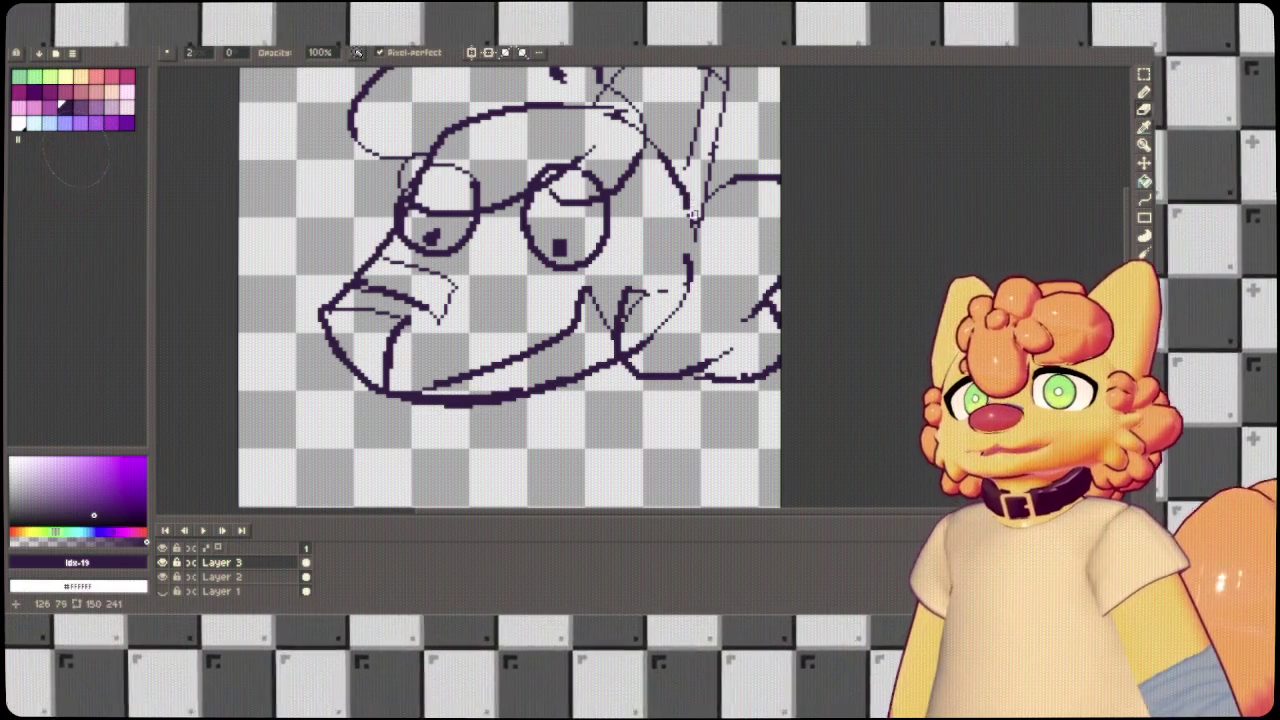
drag(688, 210, 622, 268)
drag(693, 230, 630, 270)
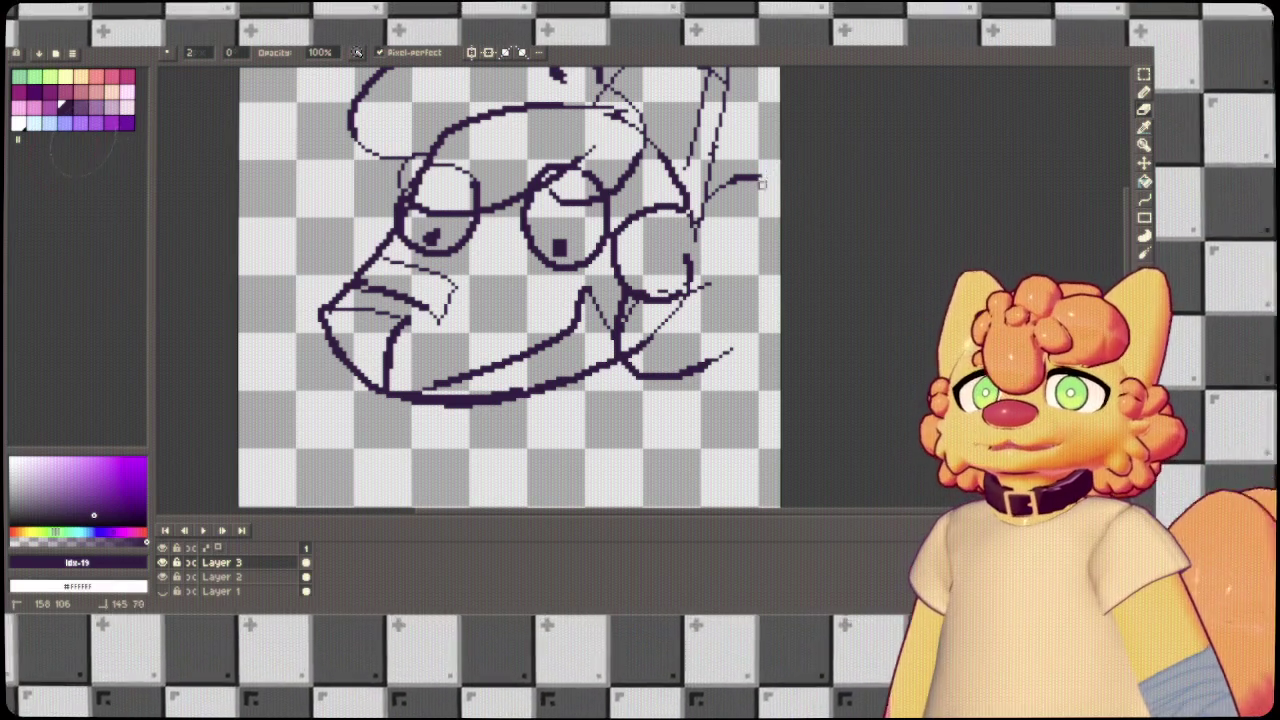
Thicken the head's upper-right stroke and draw a new curly right cheek outline.
drag(749, 176, 706, 194)
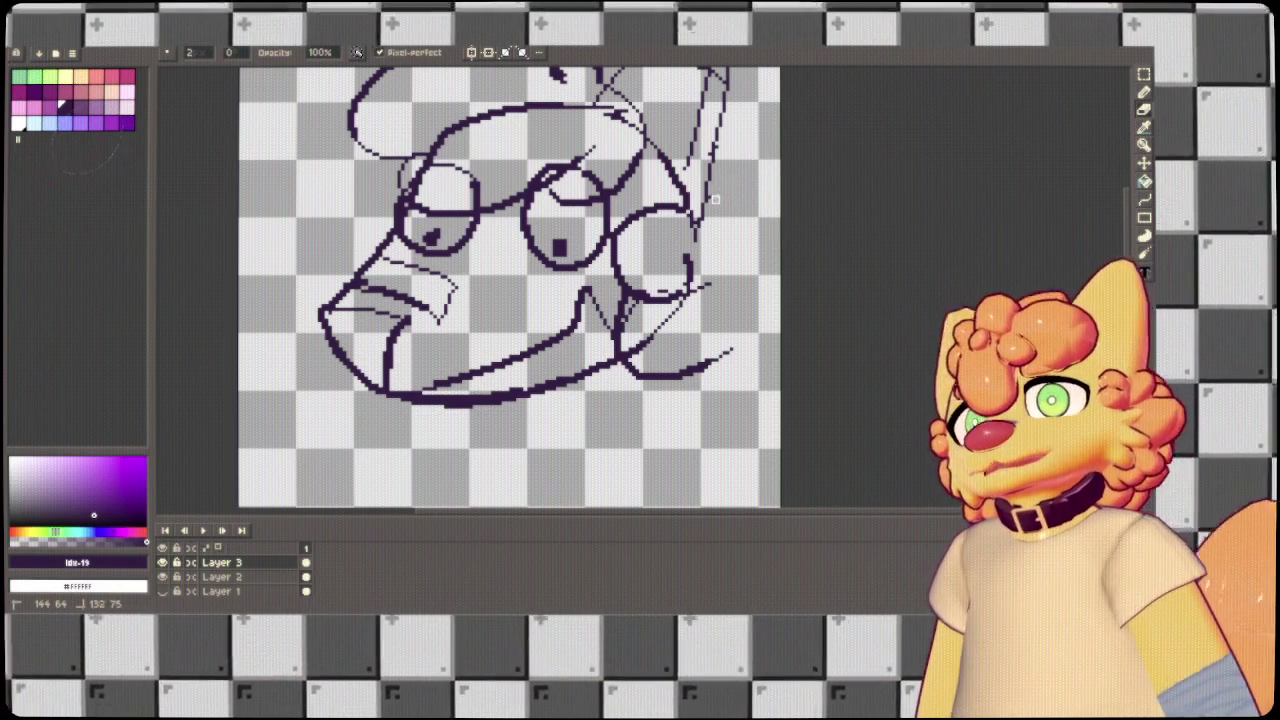
mouse_move(704, 192)
mouse_down()
mouse_move(764, 188)
mouse_move(720, 284)
mouse_move(705, 372)
mouse_up()
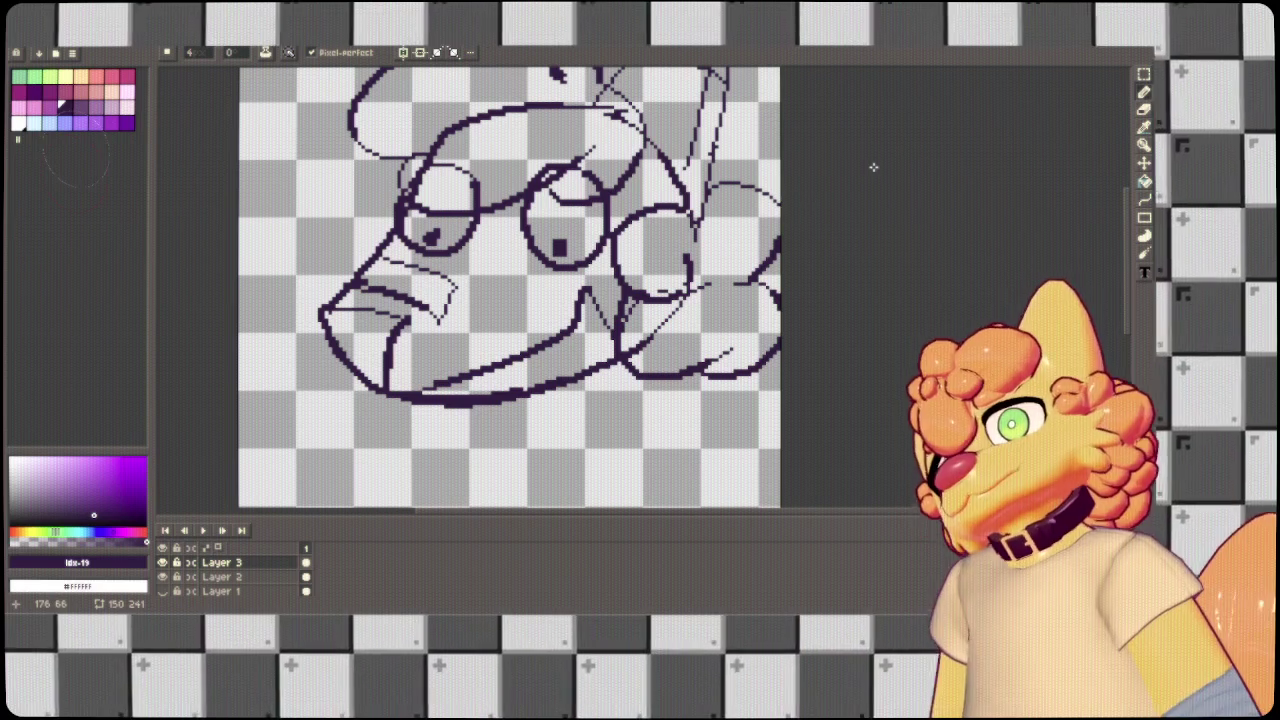
scroll(873, 167, down, 1)
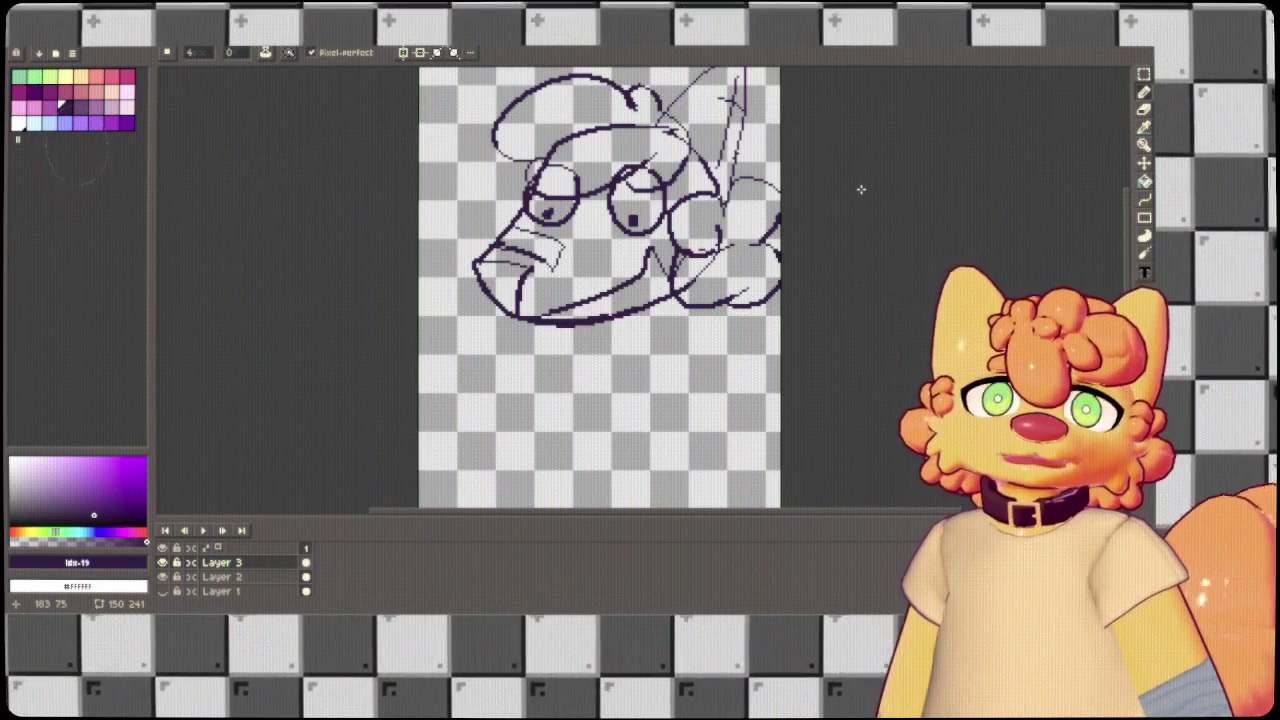
Erase the rough sketch lines near the right cheek on Layer 2, then return to Layer 3 with the pencil.
key(e)
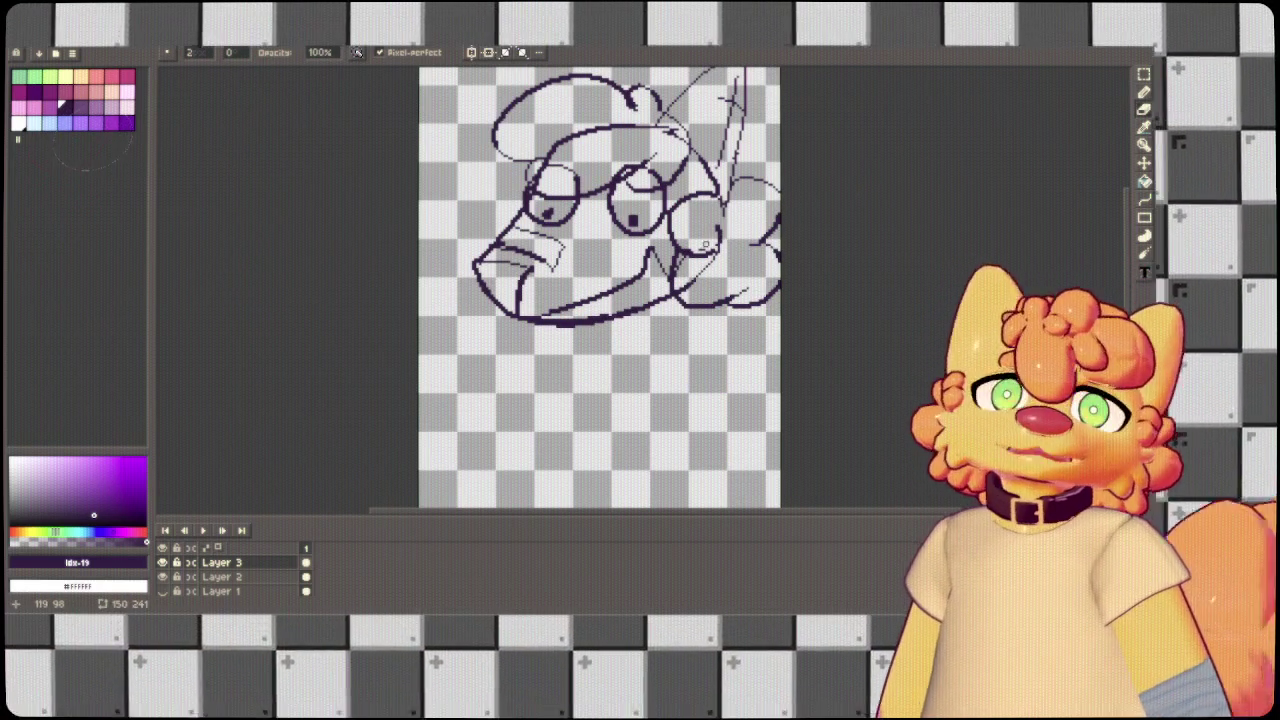
click(222, 577)
drag(718, 240, 687, 284)
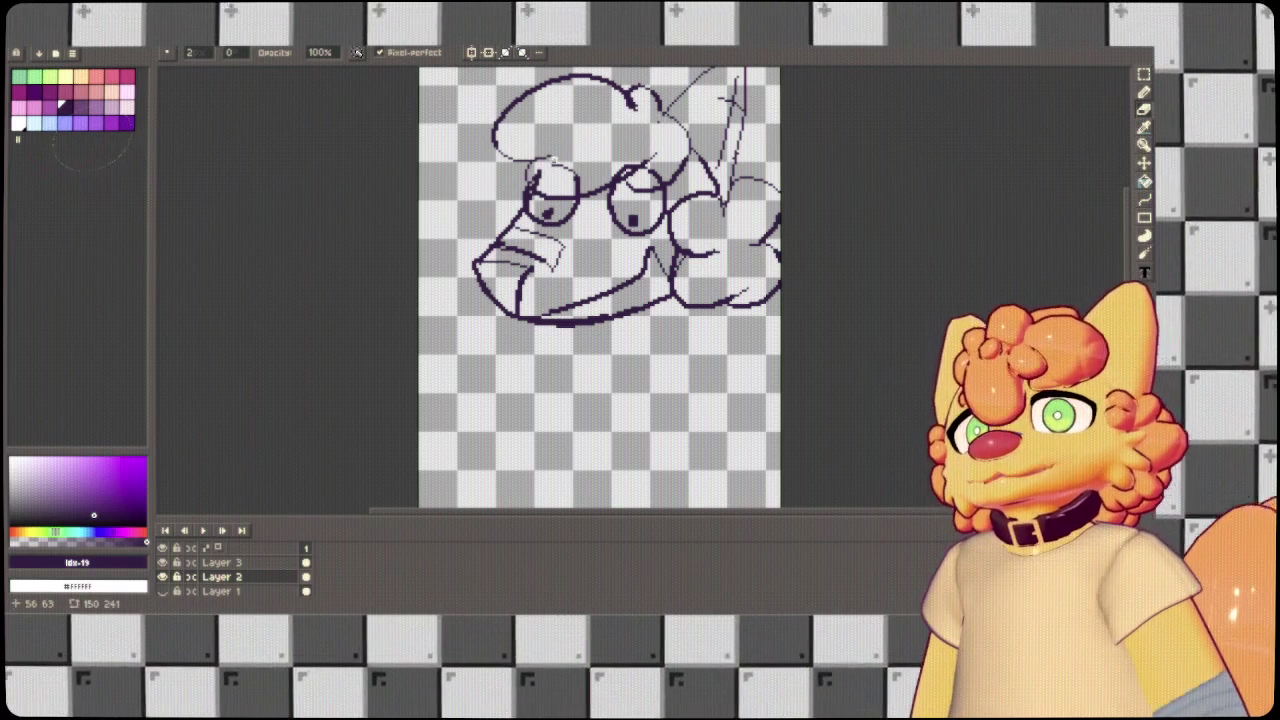
key(b)
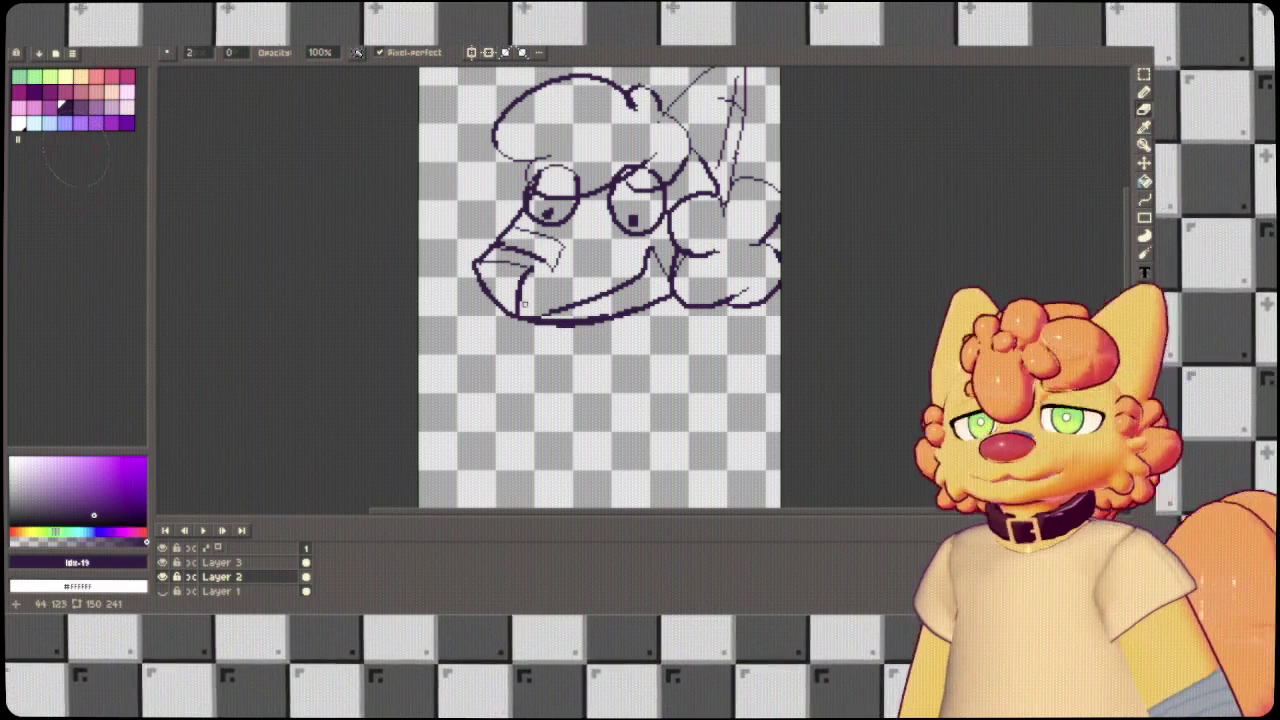
click(222, 562)
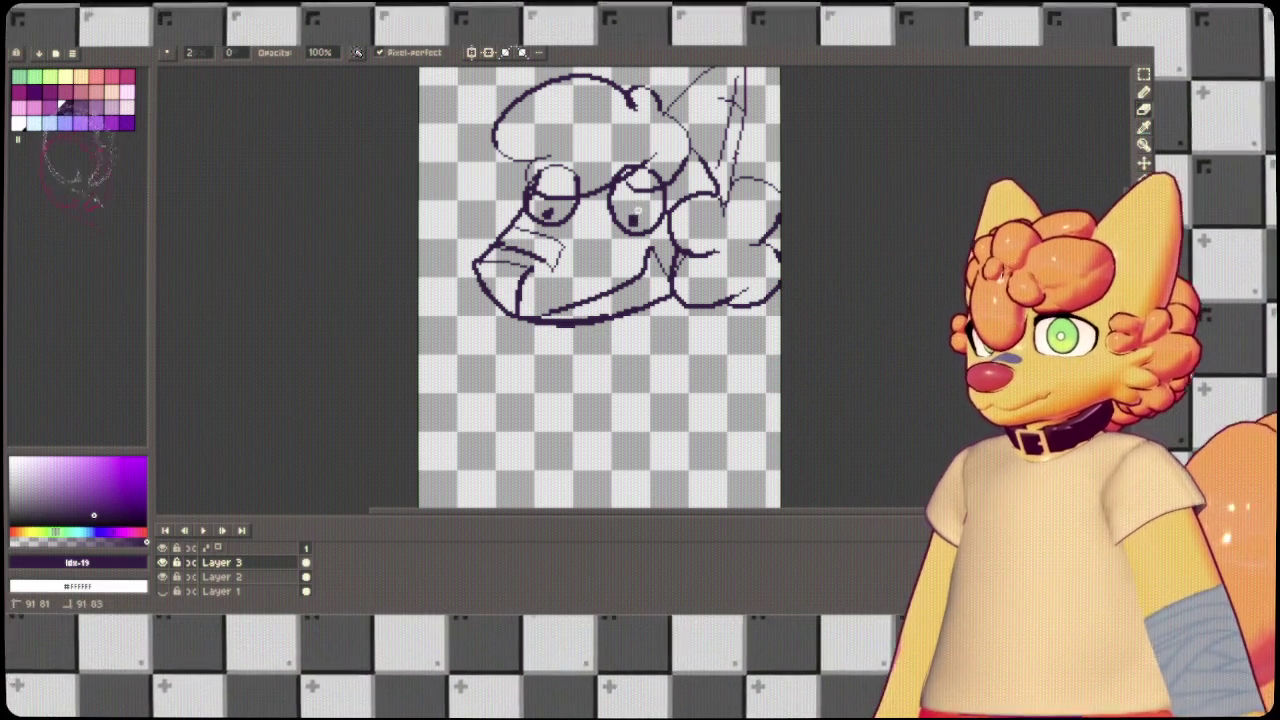
click(222, 577)
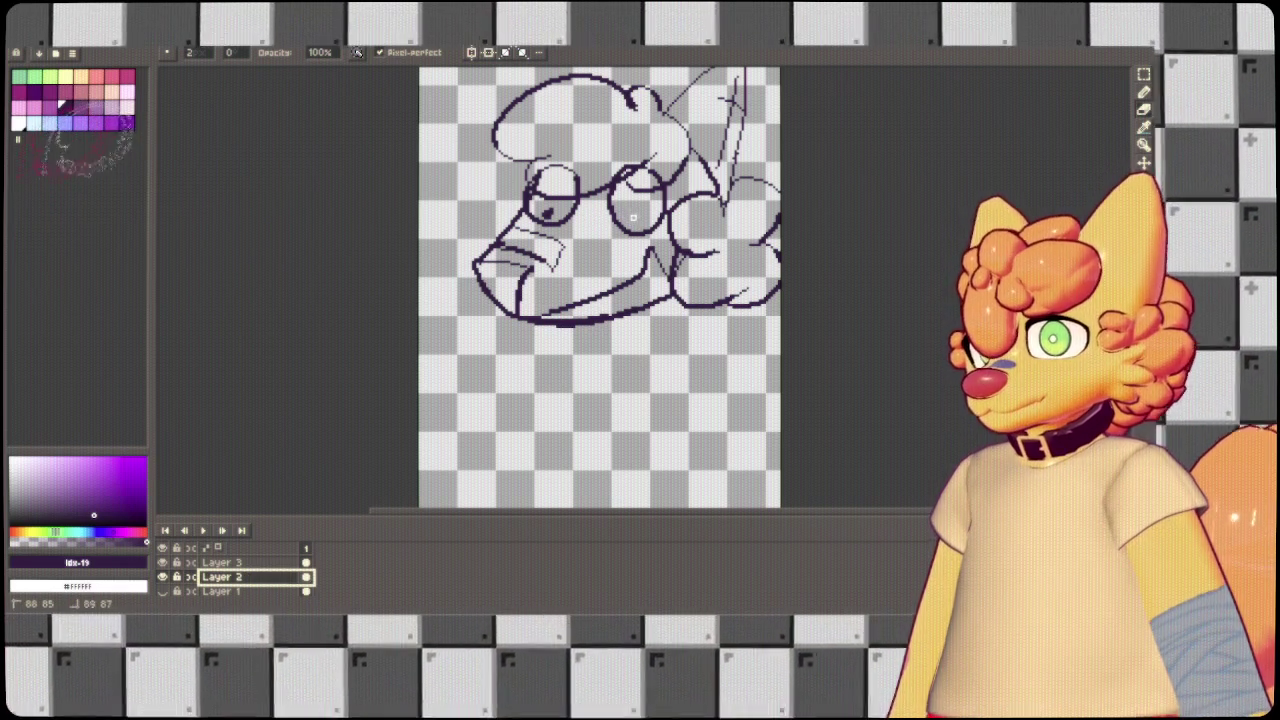
Draw lid lines inside both glasses, then delete Layer 2 and Layer 3.
key(b)
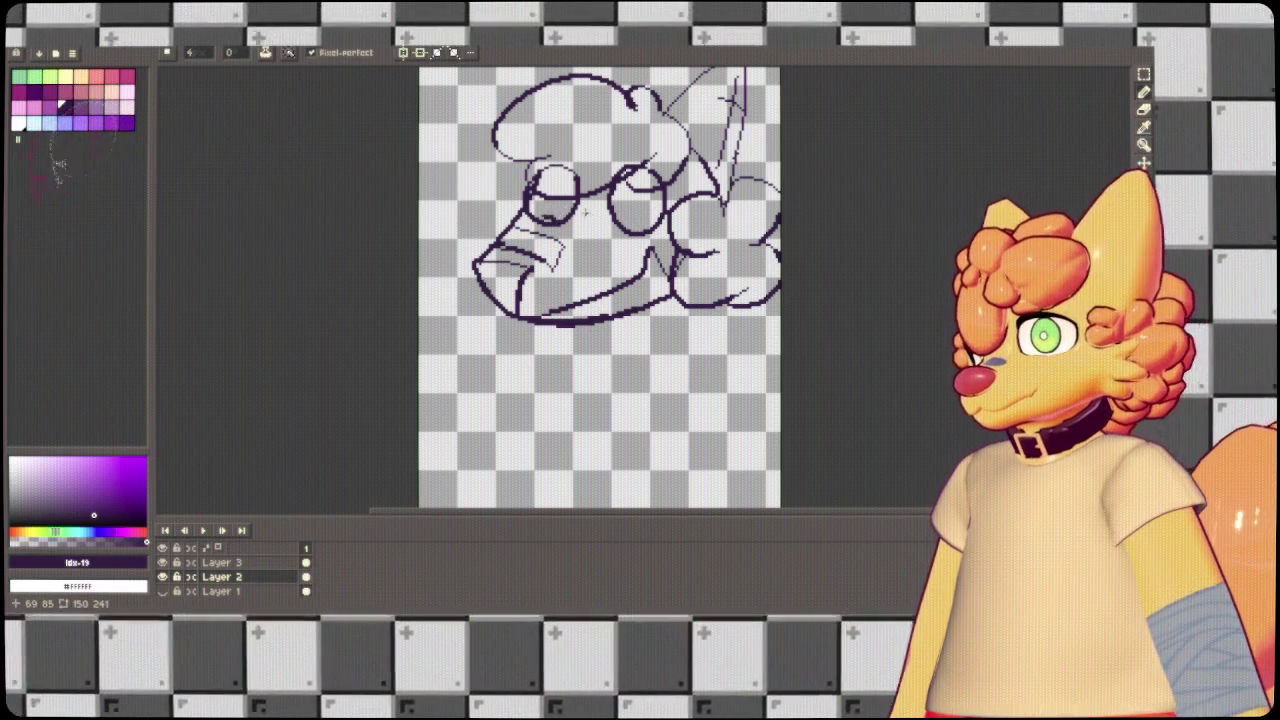
drag(528, 198, 650, 210)
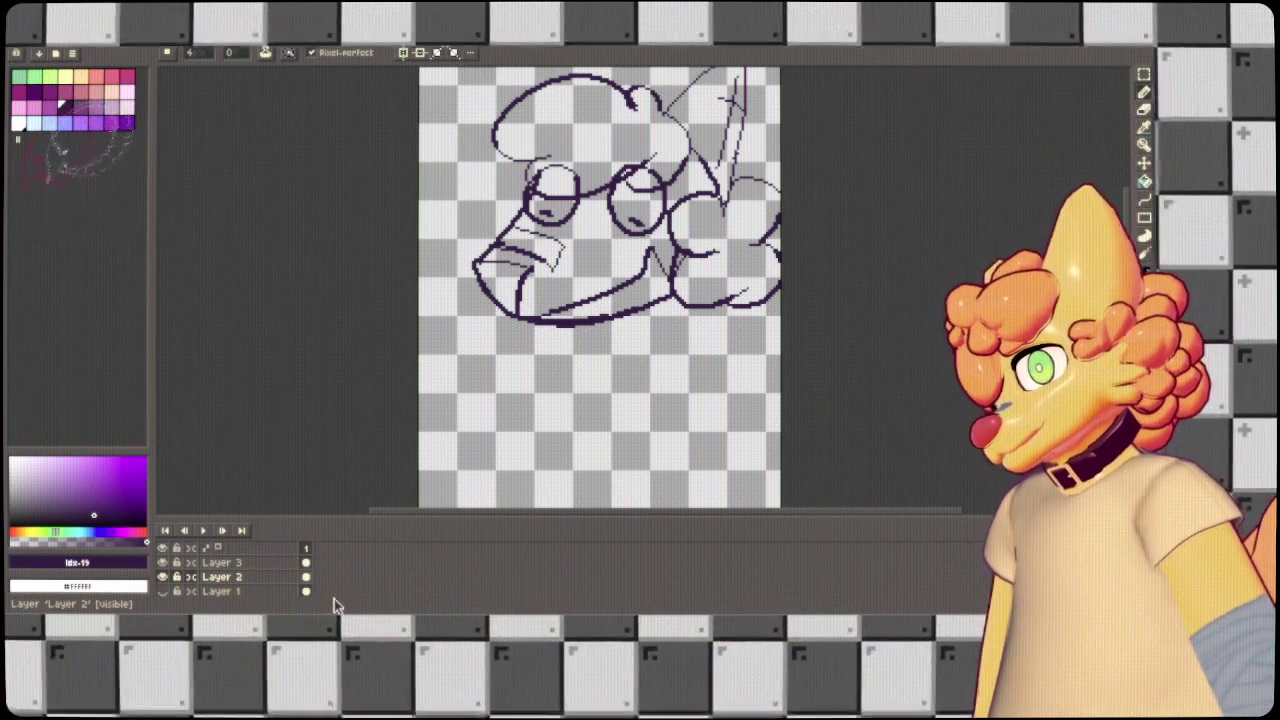
key(Delete)
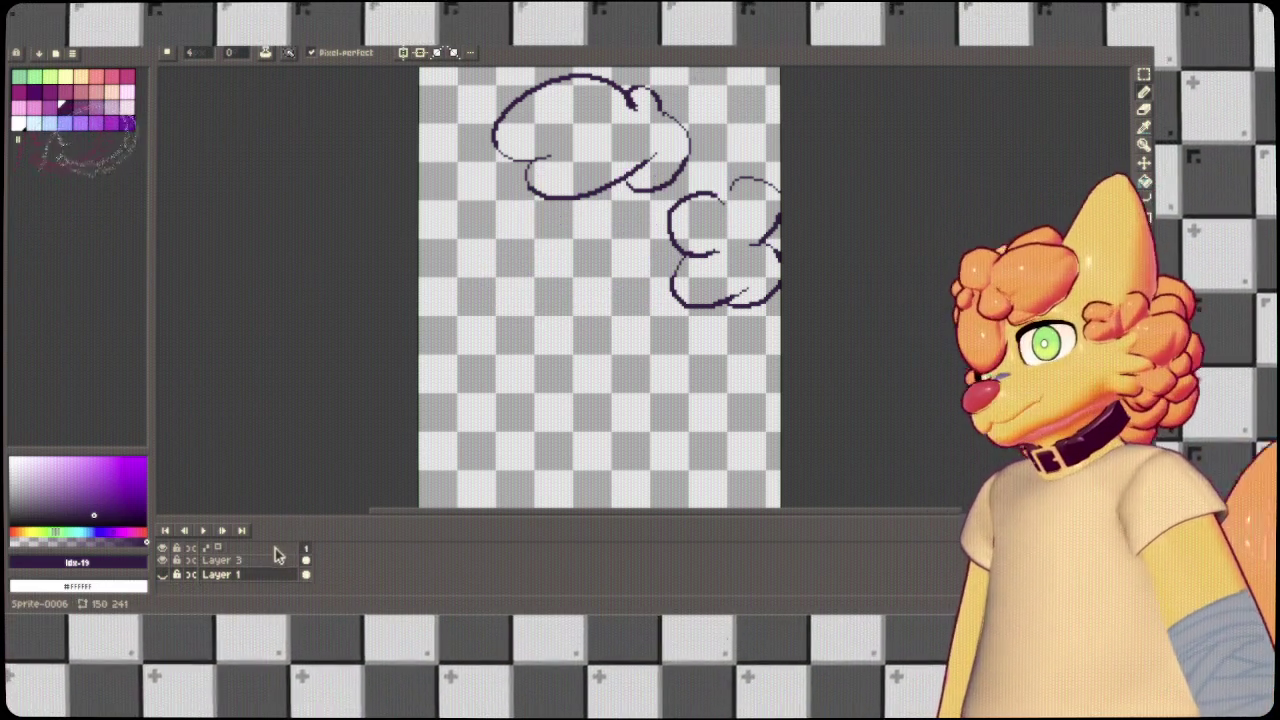
click(245, 562)
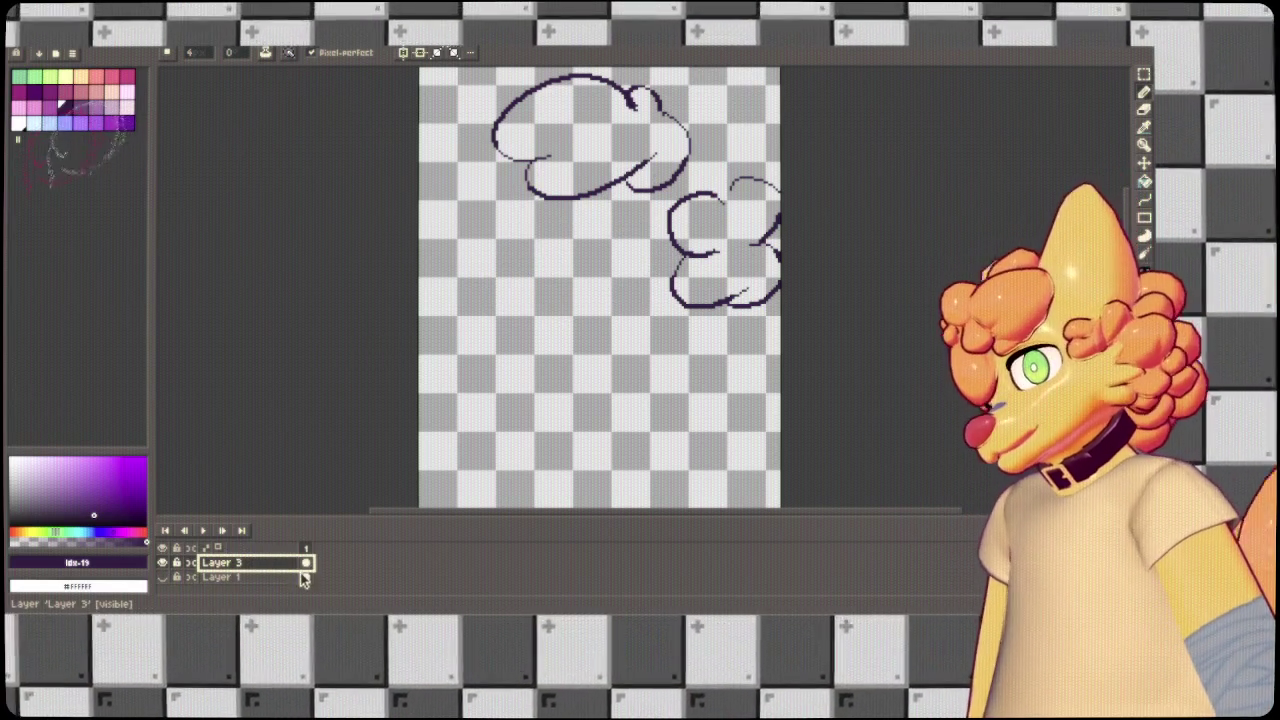
key(Delete)
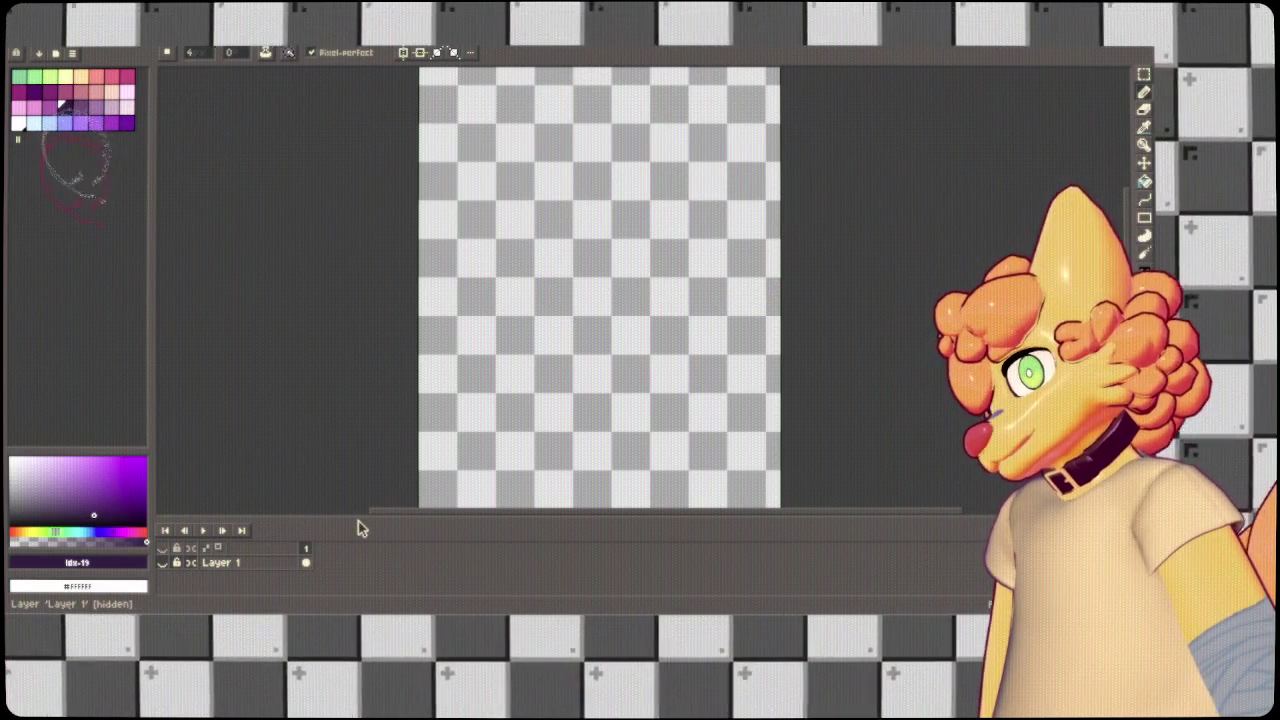
Add a new Layer 2 above Layer 1, sketch a trial snout, then undo it and the mouth curves.
key(shift+n)
scroll(499, 447, down, 2)
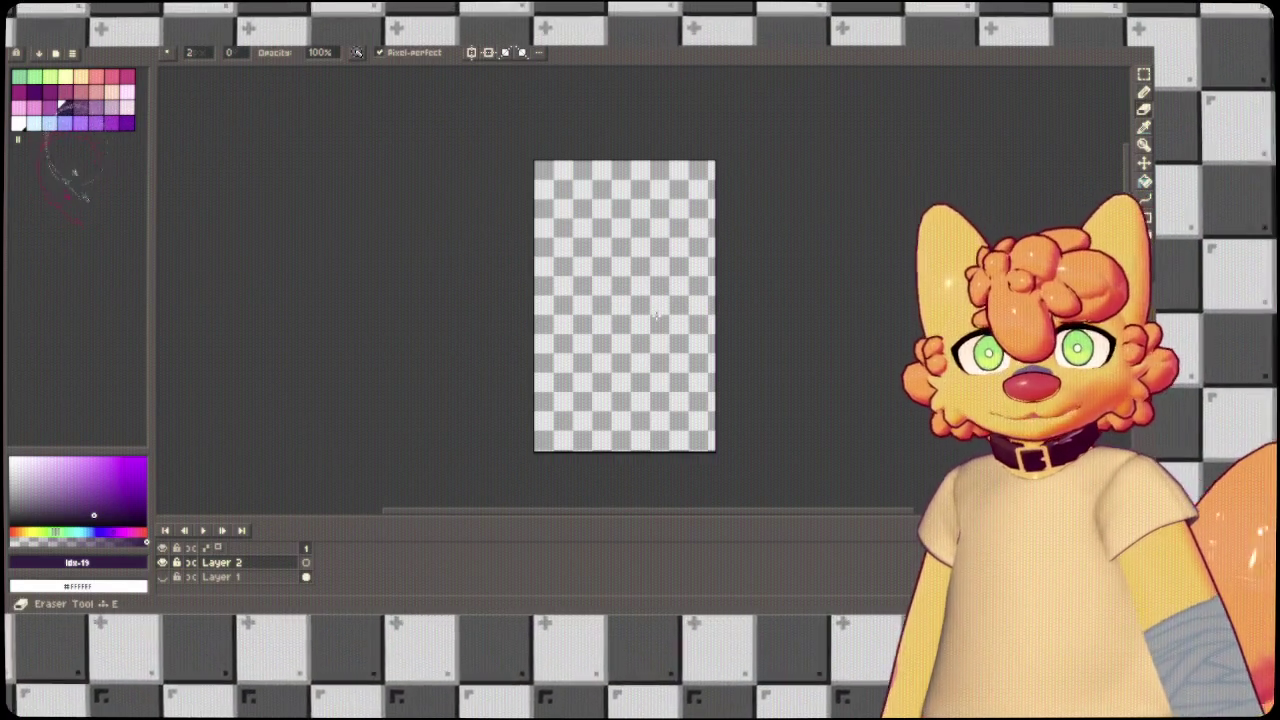
mouse_move(662, 247)
mouse_down()
mouse_move(608, 274)
mouse_move(690, 322)
mouse_up()
scroll(783, 240, up, 1)
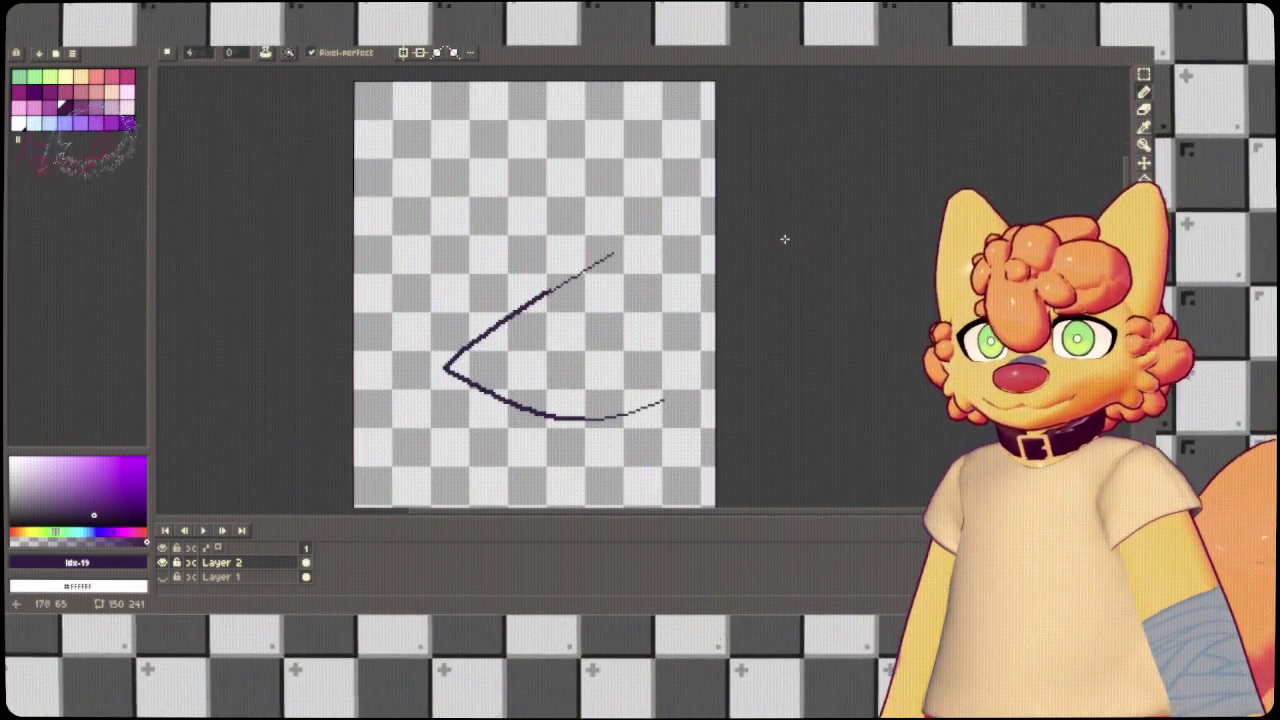
key(ctrl+z)
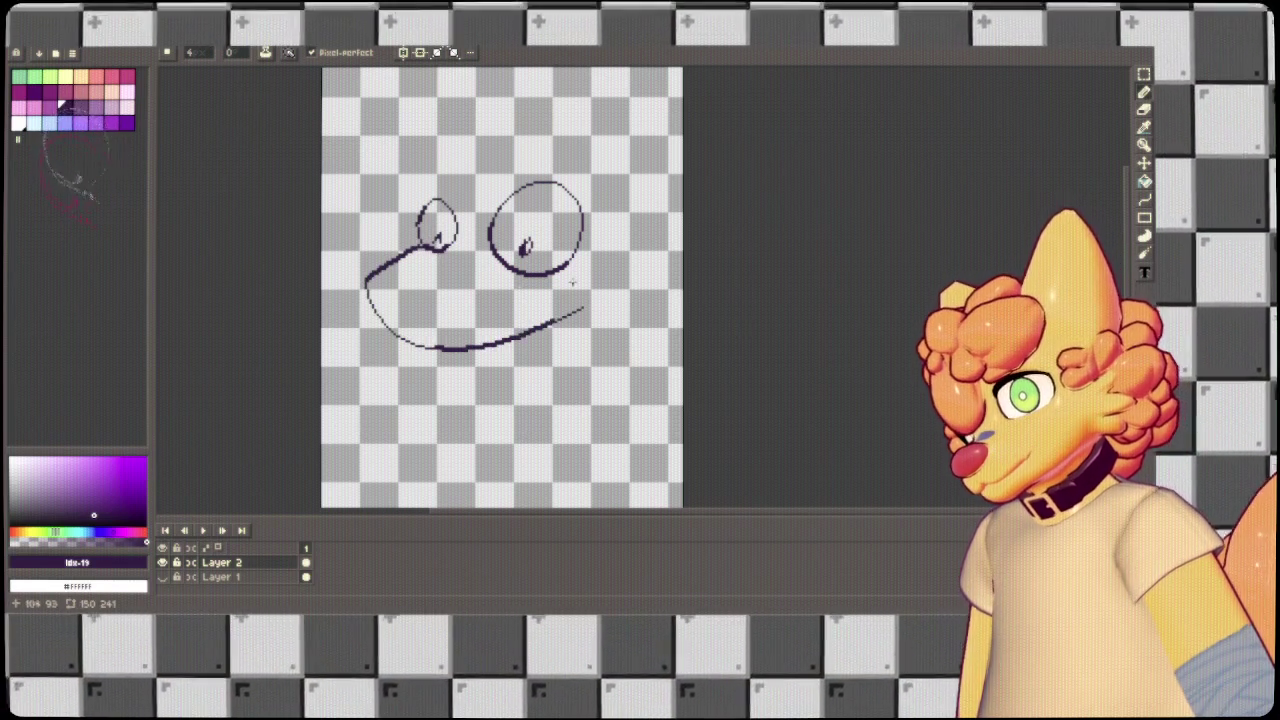
key(ctrl+z)
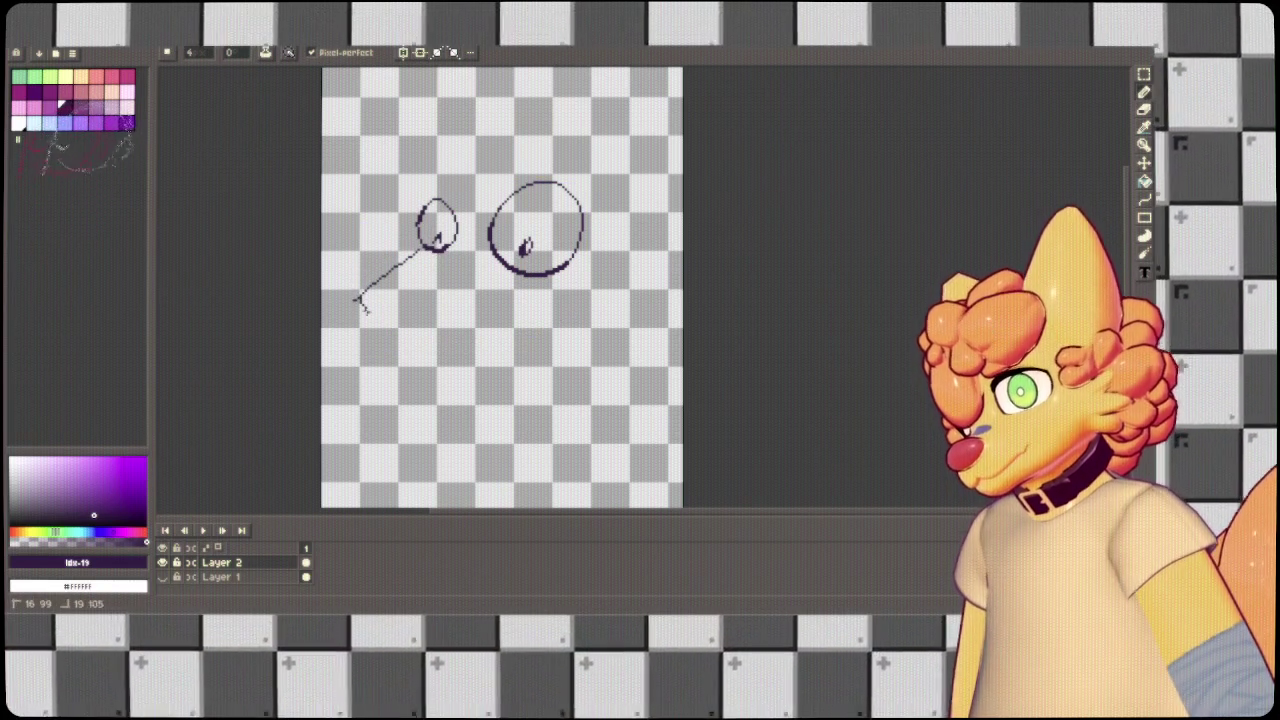
key(ctrl+z)
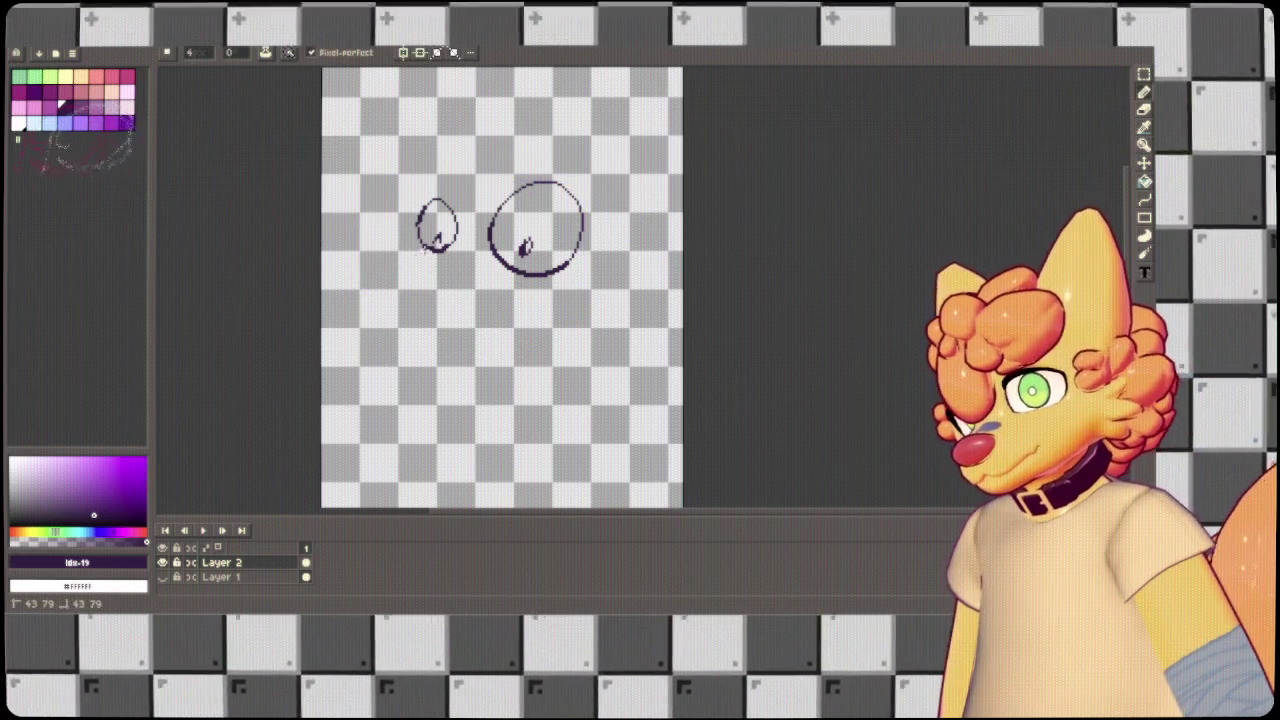
key(ctrl+z)
Sketch an eye-to-snout line and mouth-corner teeth, then undo everything back to an empty canvas.
mouse_move(420, 250)
mouse_down()
mouse_move(407, 262)
mouse_move(410, 340)
mouse_up()
drag(432, 296, 372, 305)
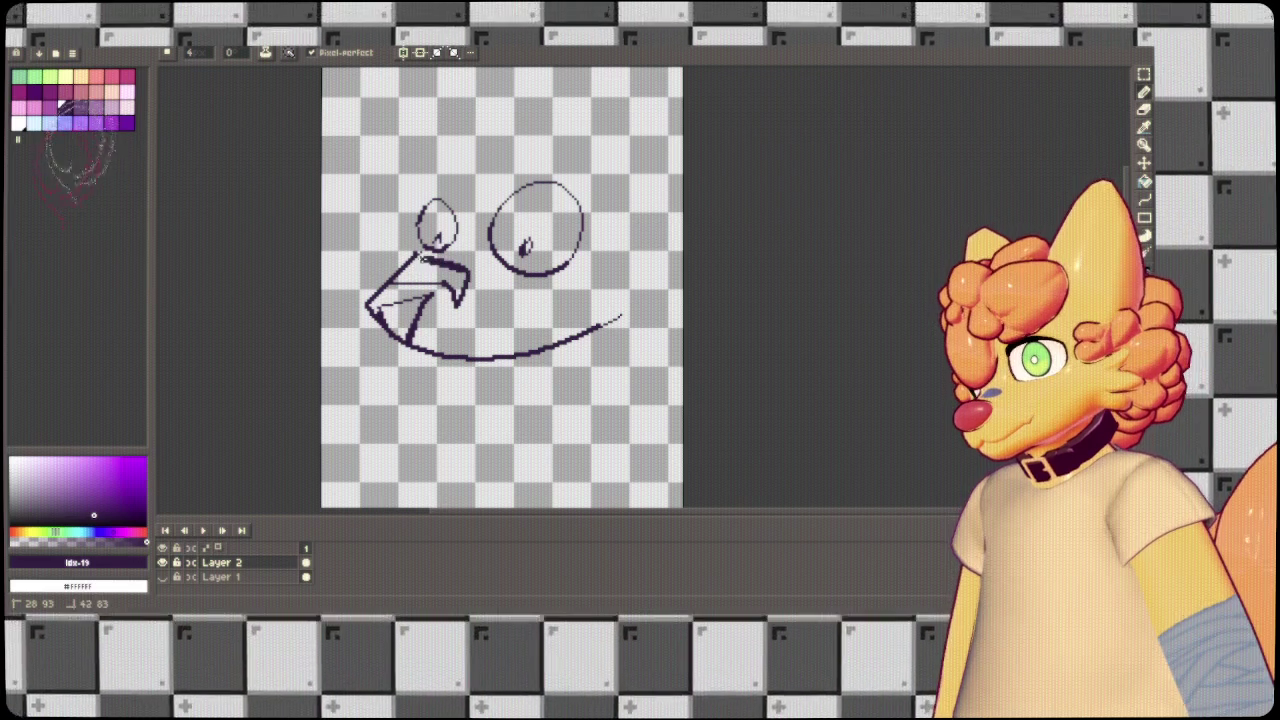
key(ctrl+z)
key(ctrl+z)
key(ctrl+z)
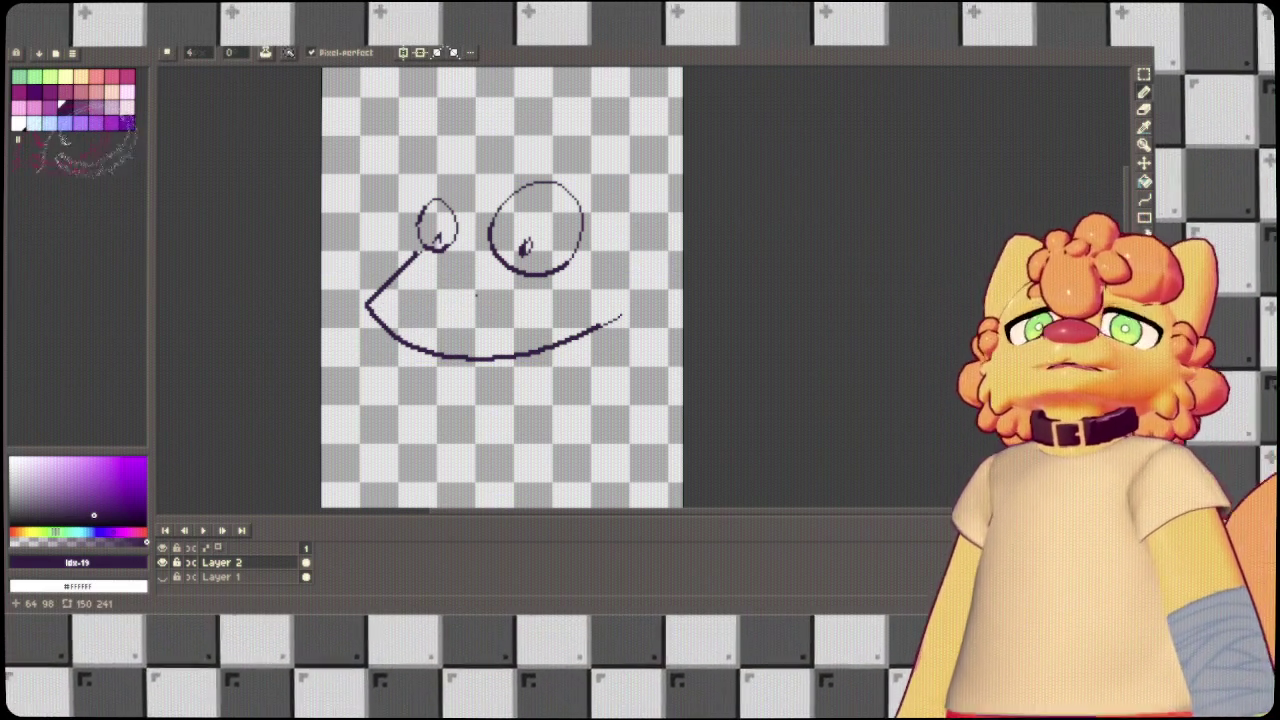
key(ctrl+z)
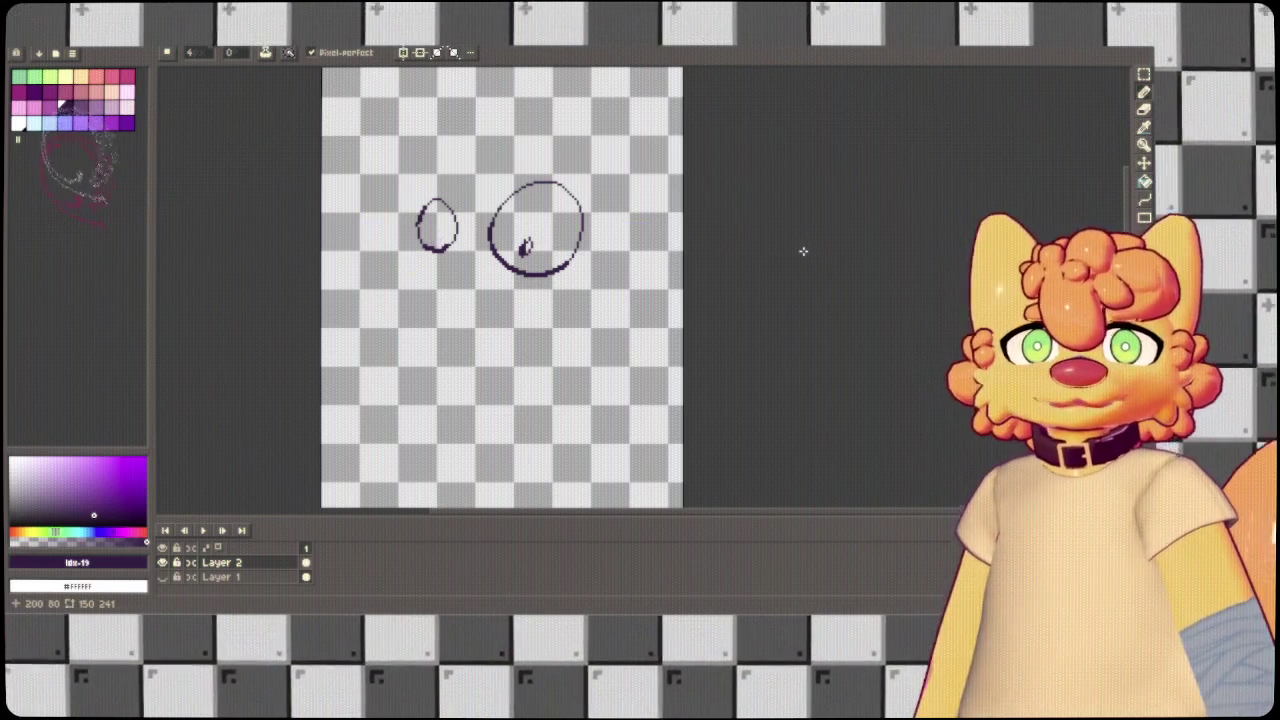
key(ctrl+z)
key(ctrl+z)
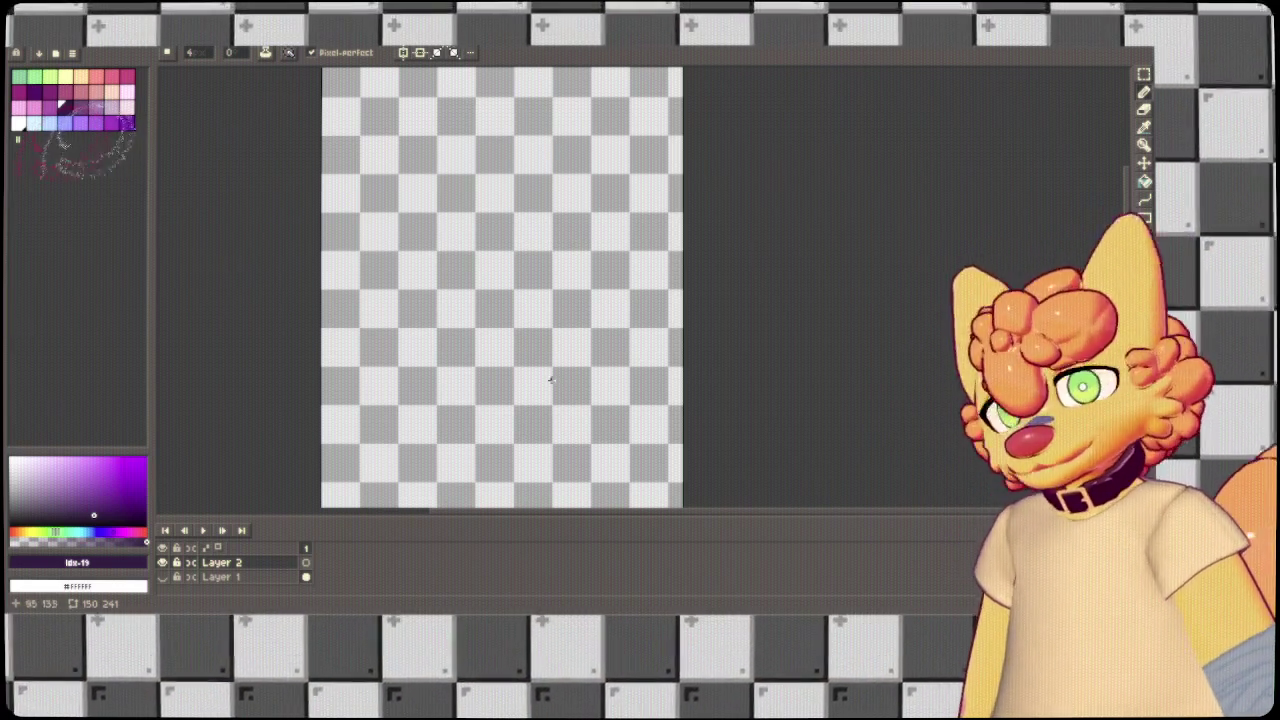
drag(524, 202, 507, 226)
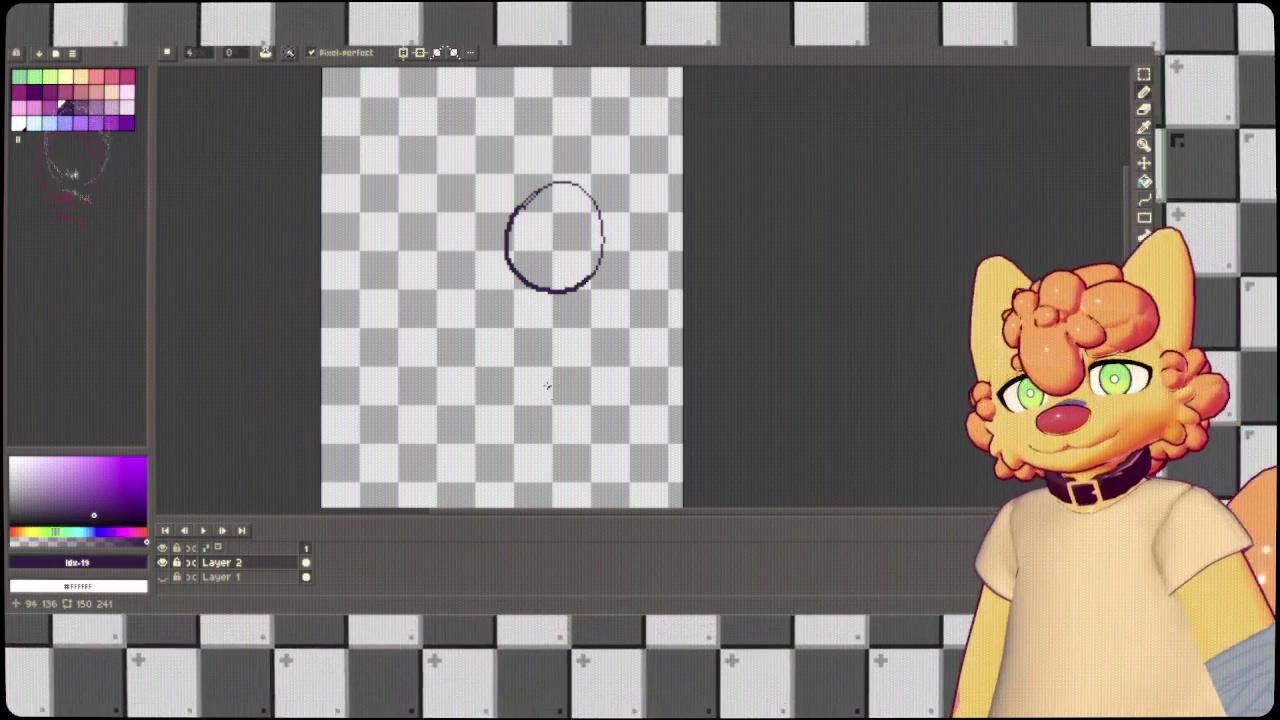
Draw and undo a smaller eye arc and earlier ovals, then add a short curved stroke beside the eye.
mouse_move(395, 230)
mouse_down()
mouse_move(472, 246)
mouse_move(481, 228)
mouse_move(452, 196)
mouse_up()
key(ctrl+z)
key(ctrl+z)
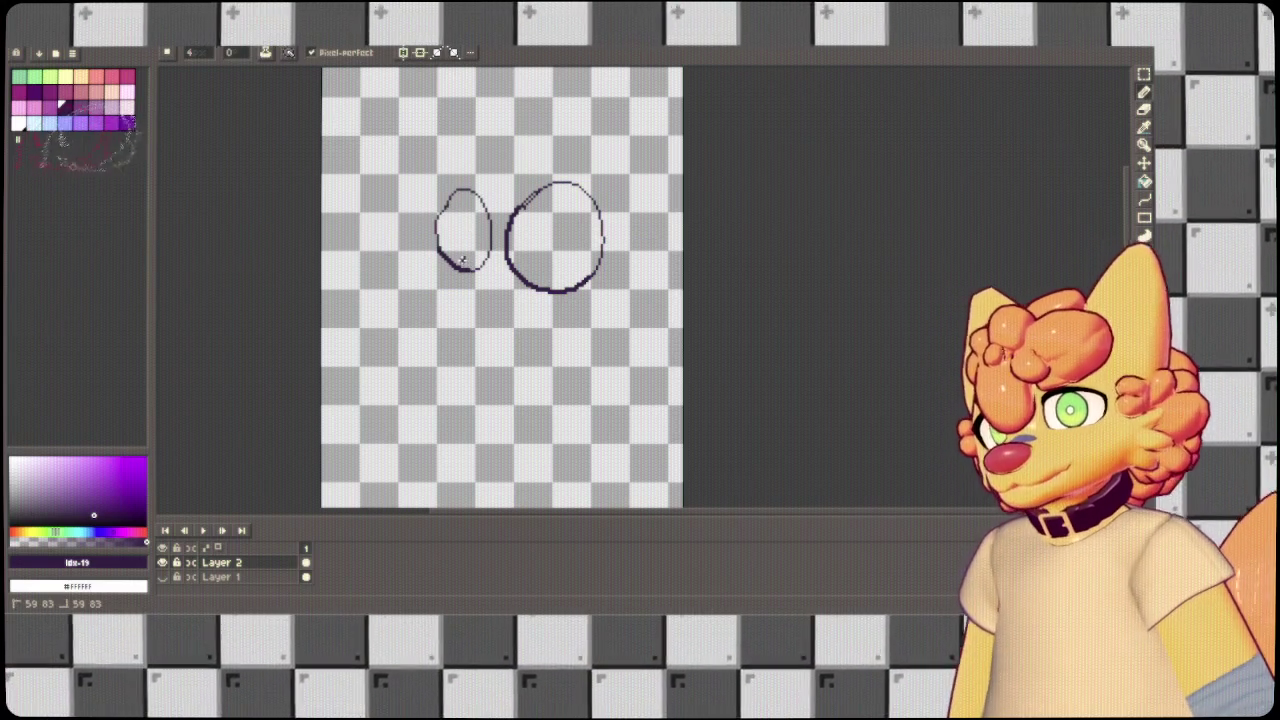
key(ctrl+z)
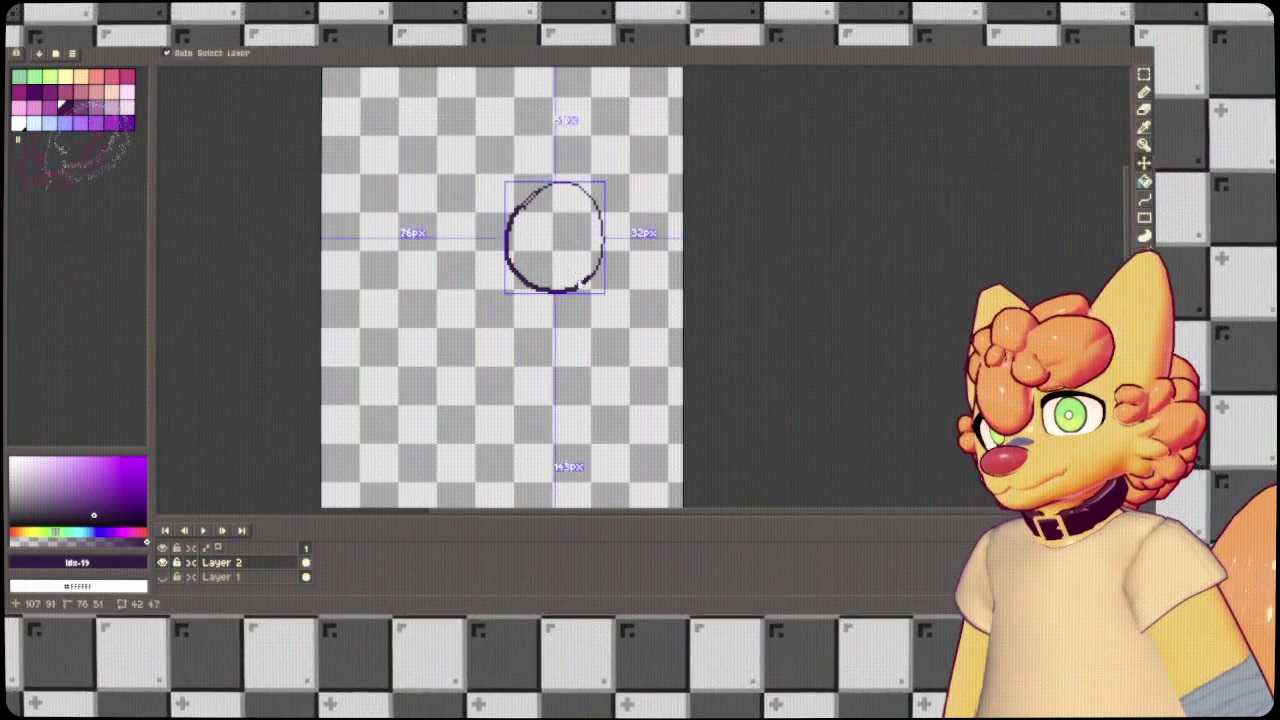
key(ctrl+z)
drag(520, 238, 569, 204)
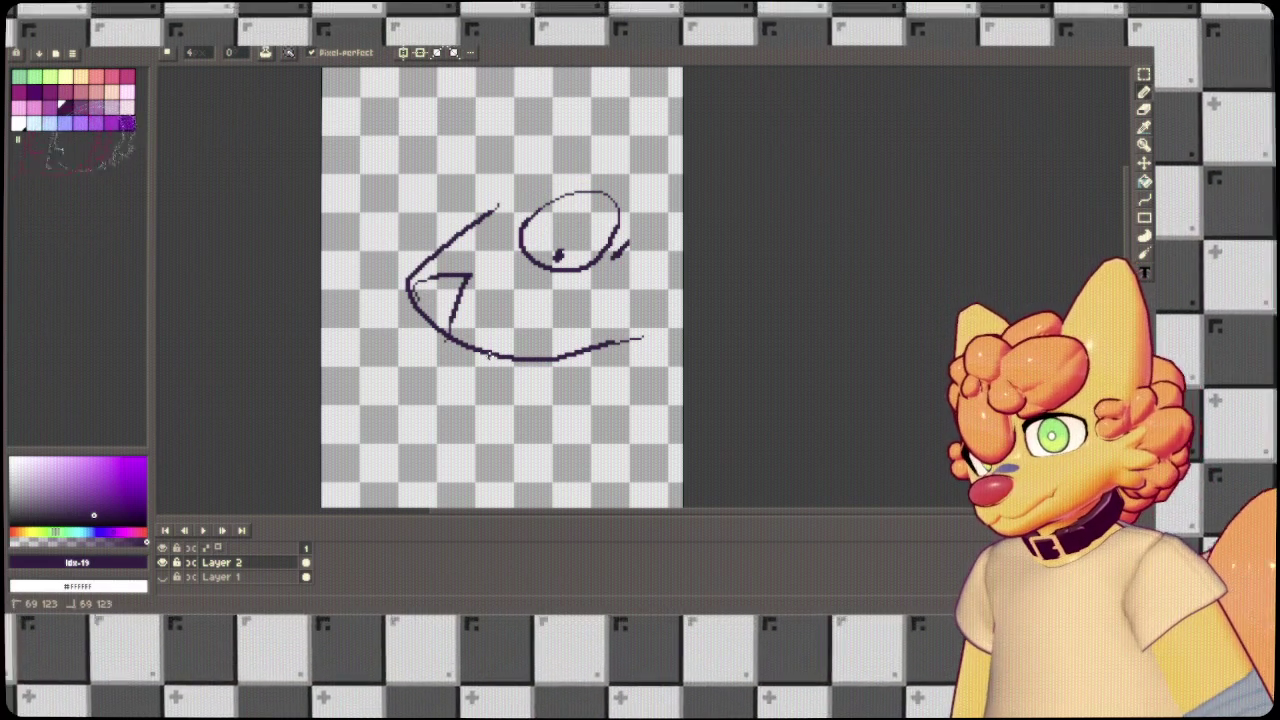
Undo the jagged mouth and head strokes, then sketch snout-top strokes and undo the diagonal one.
key(ctrl+z)
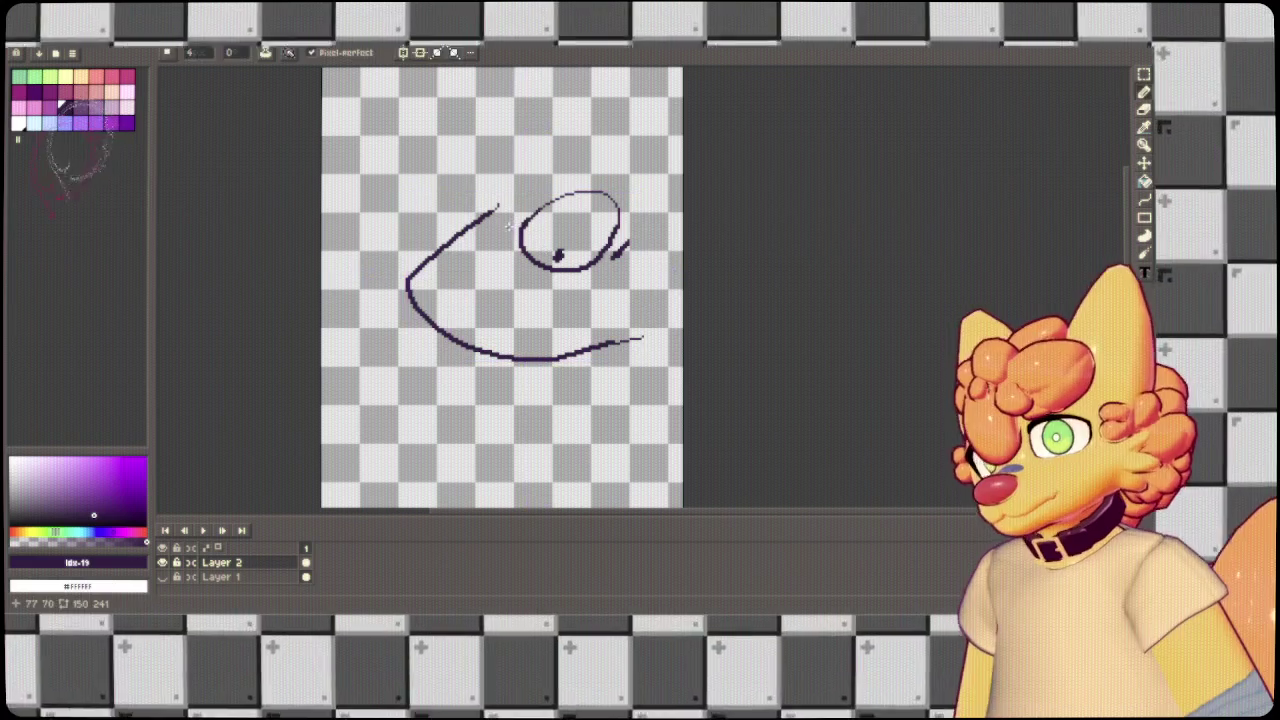
key(ctrl+z)
drag(490, 212, 360, 282)
drag(490, 352, 570, 346)
key(ctrl+z)
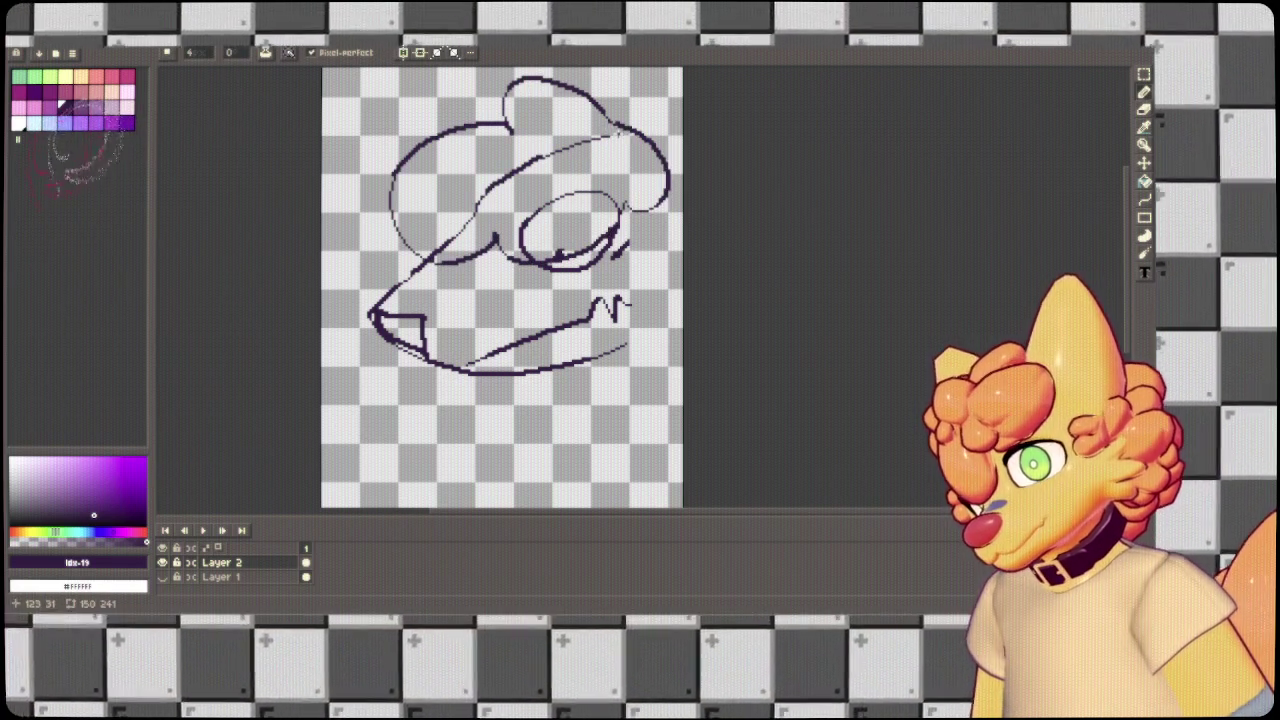
Undo the right-edge cheek and jaw strokes, erase the faint line above the eye, and return to the pencil.
drag(617, 141, 544, 186)
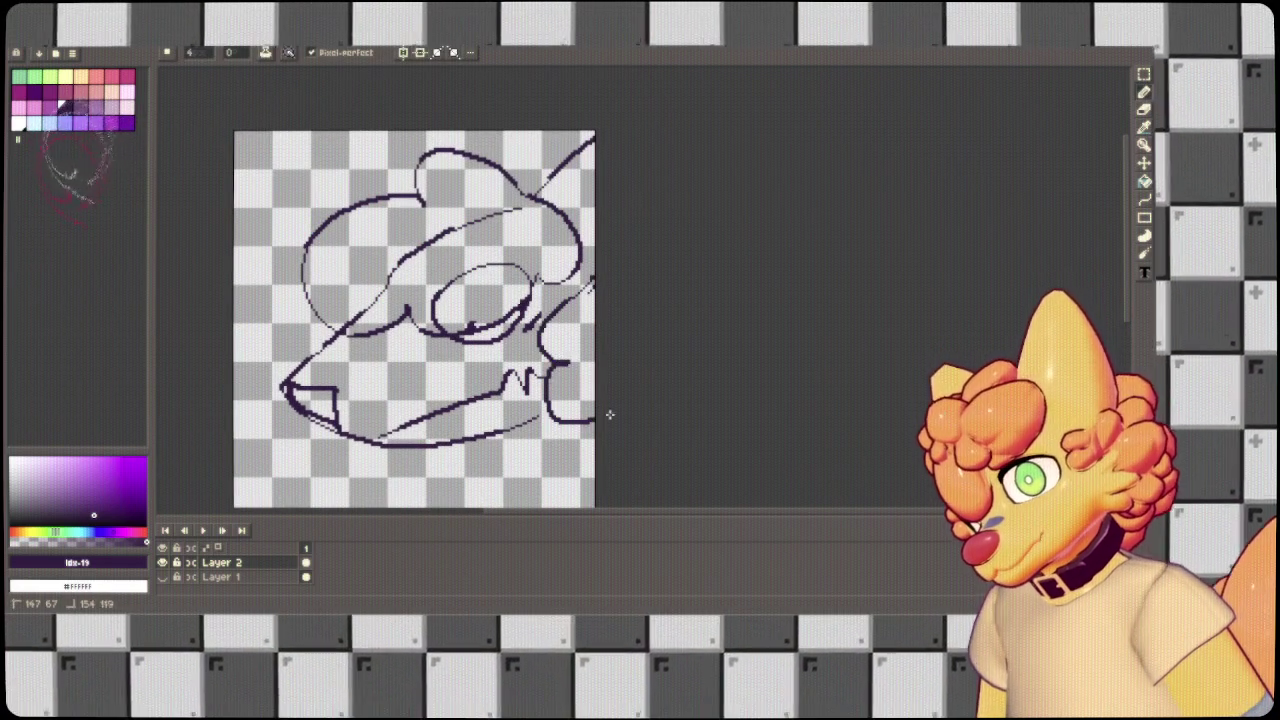
key(ctrl+z)
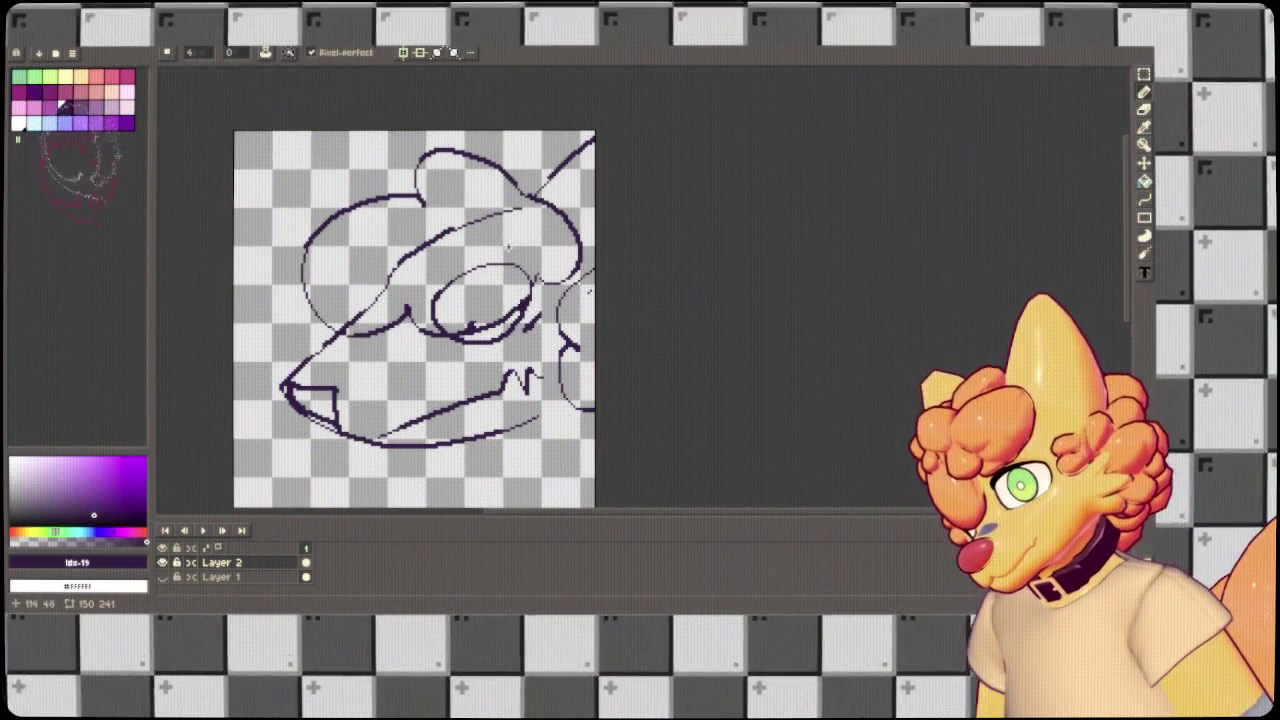
drag(519, 208, 502, 213)
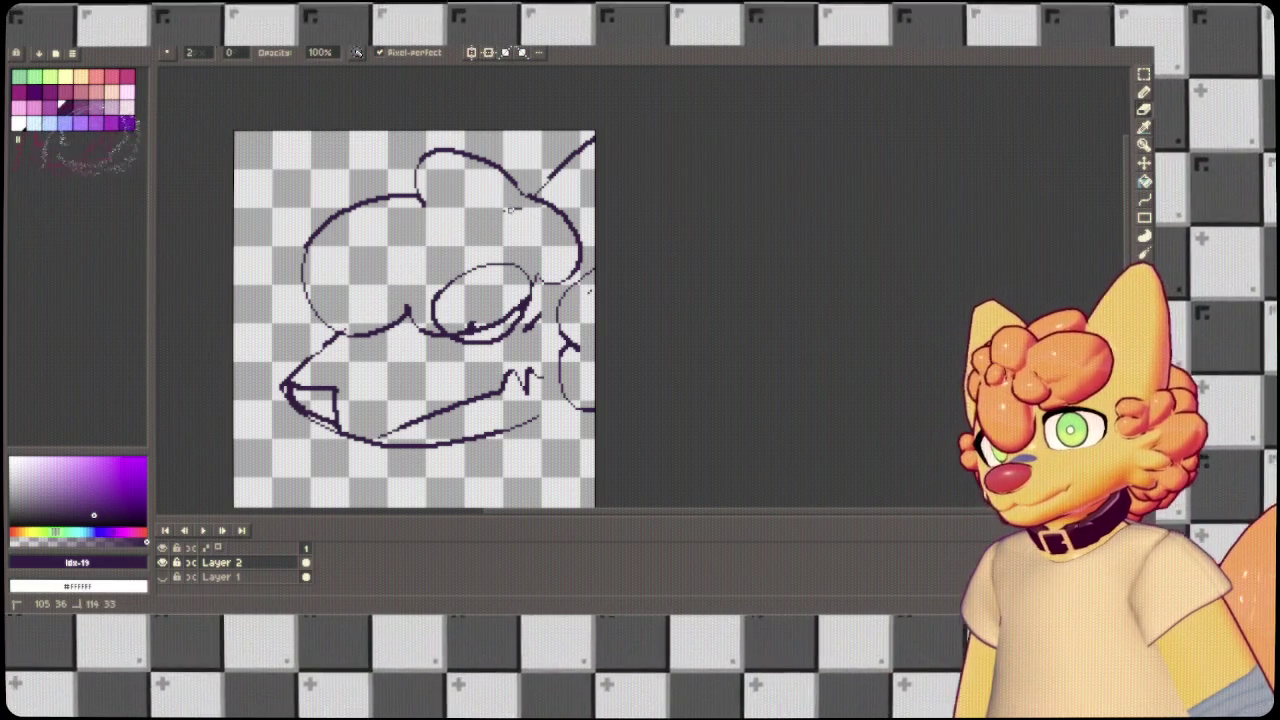
key(b)
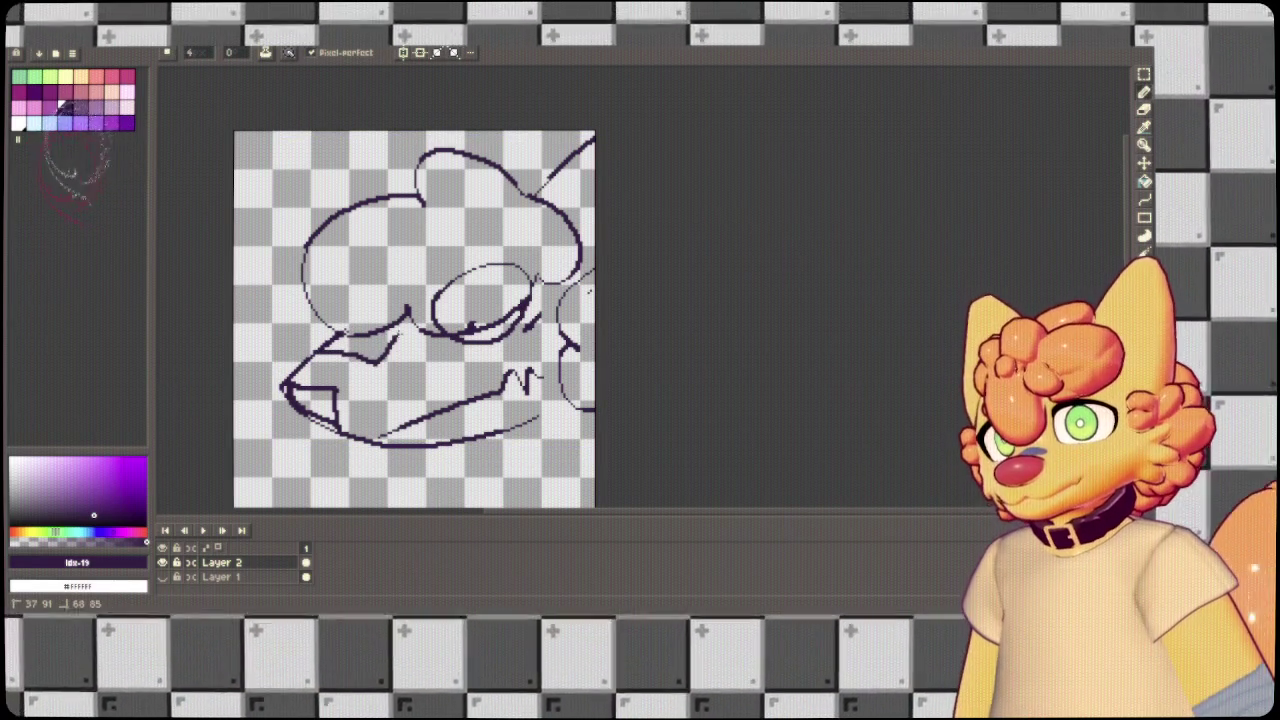
scroll(400, 290, down, 2)
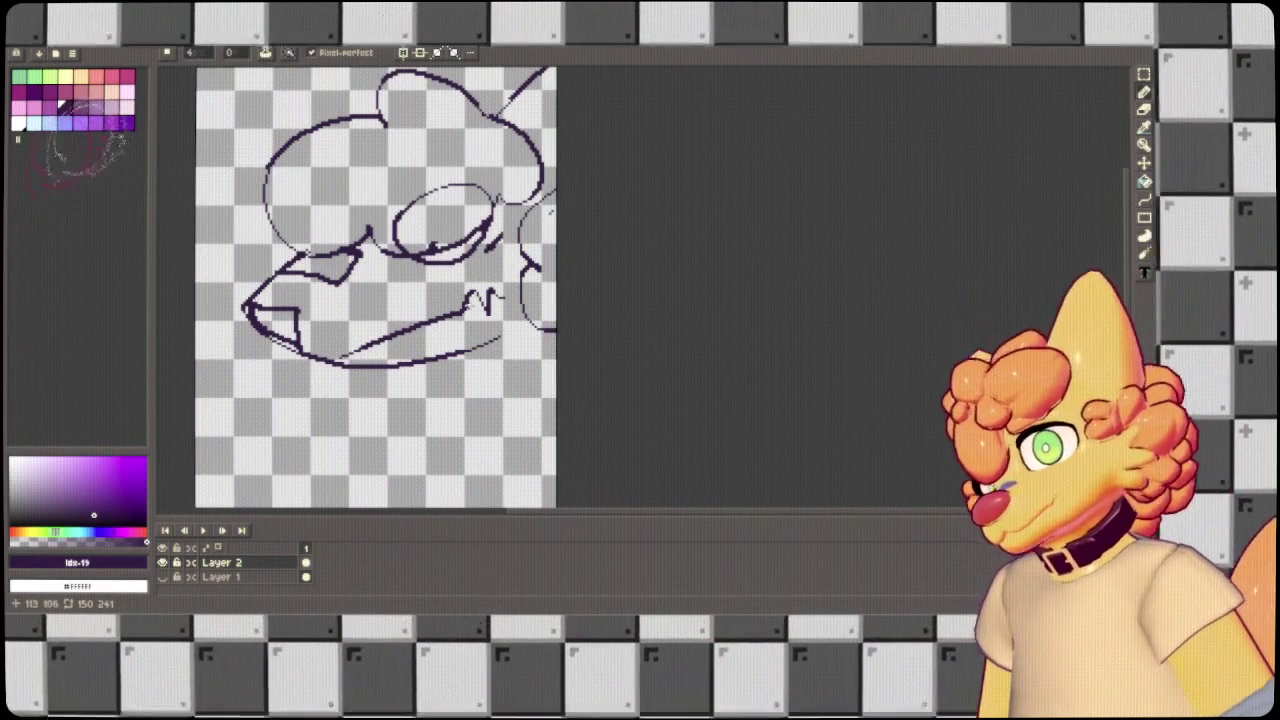